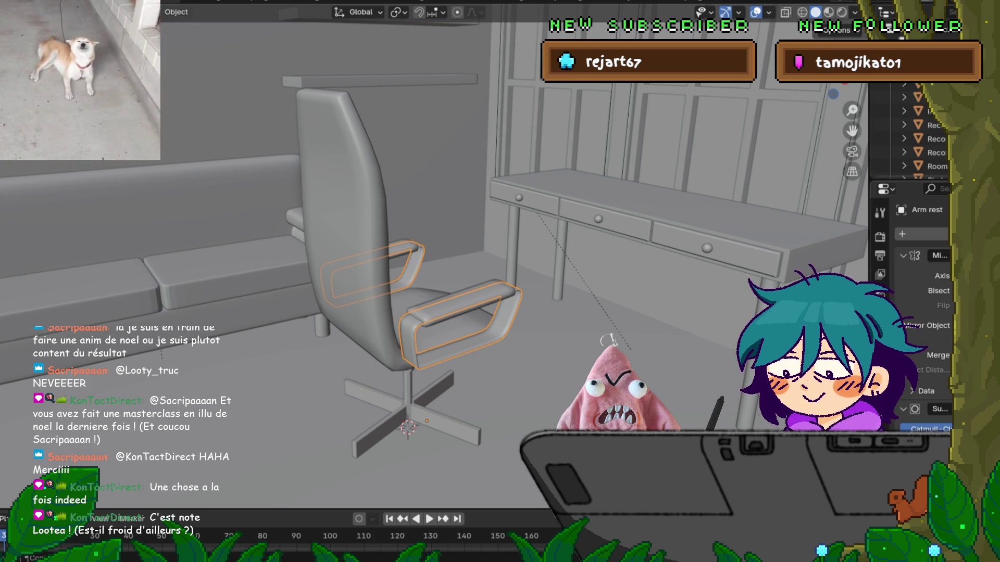
Collapse the Mirror and Solidify panels and add a level-1 Subdivision Surface modifier to the armrests.
left_click(903, 428)
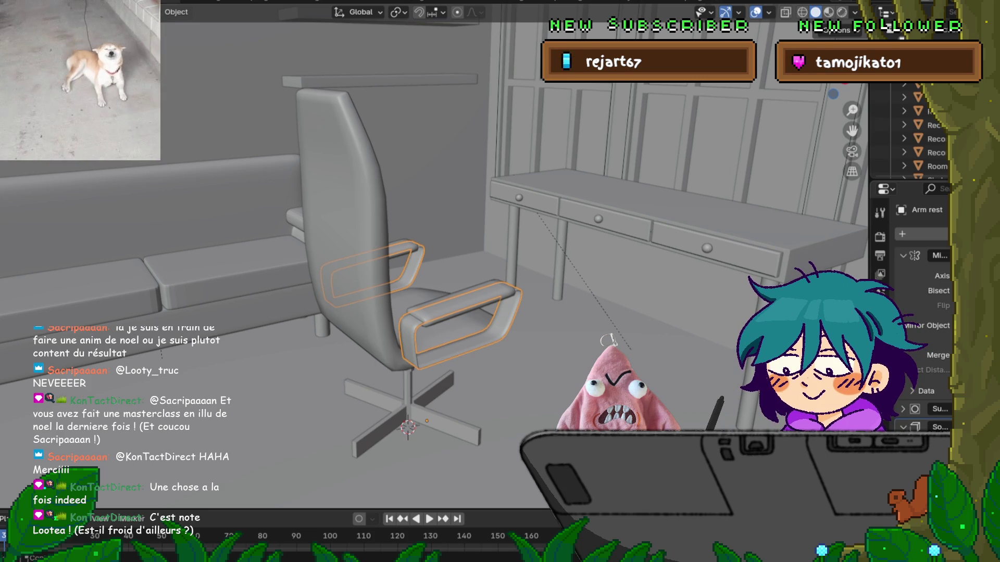
left_click(903, 255)
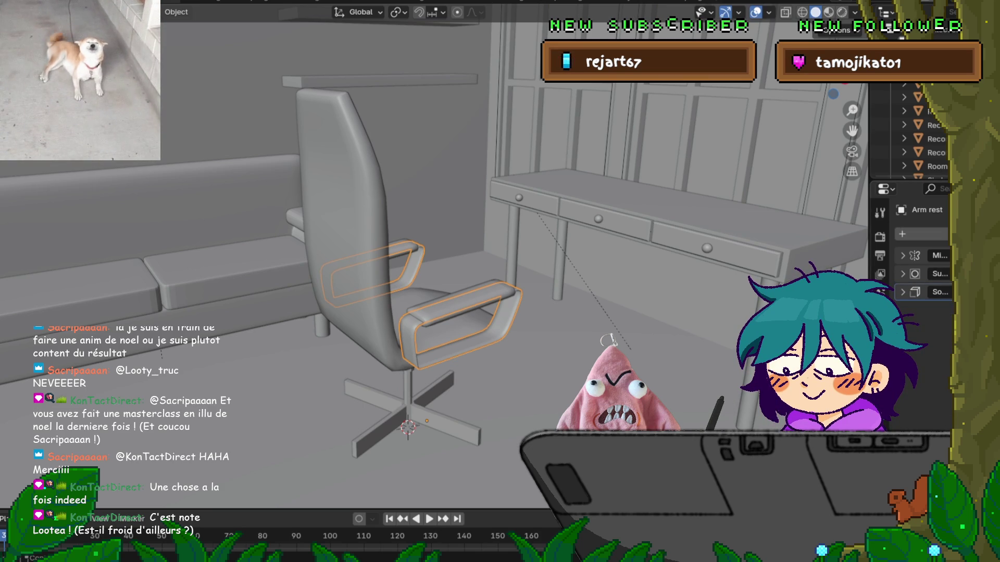
key("ctrl+1")
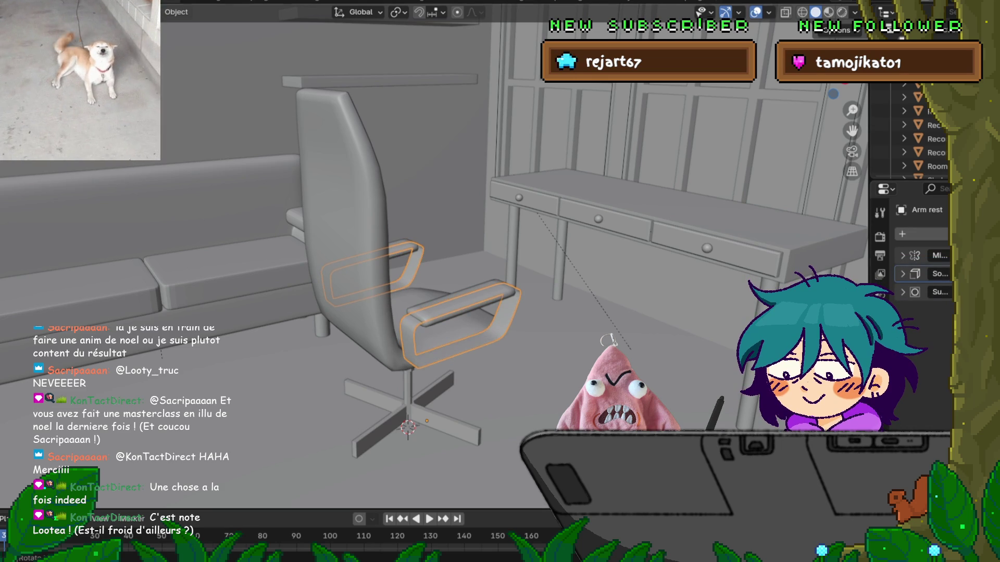
key("KP_Decimal")
mouse_move(469, 260)
middle_mouse_down()
mouse_move(437, 354)
mouse_move(437, 291)
middle_mouse_up()
scroll(437, 260, "down", 3)
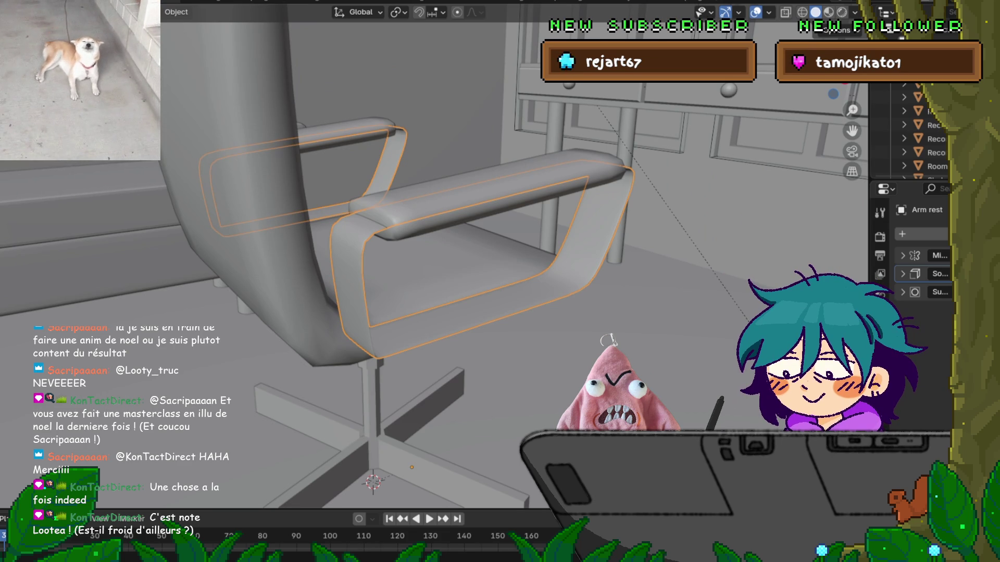
Expand the armrests' Solidify modifier panel, inspect the armrest from the side, then bring up the File menu.
left_click(903, 274)
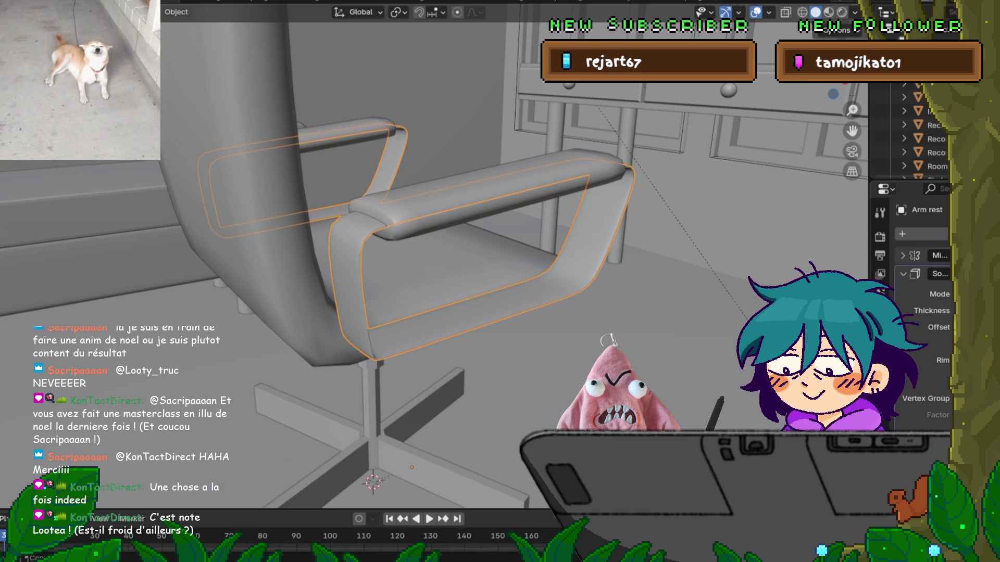
middle_click_drag(468, 260, 661, 249)
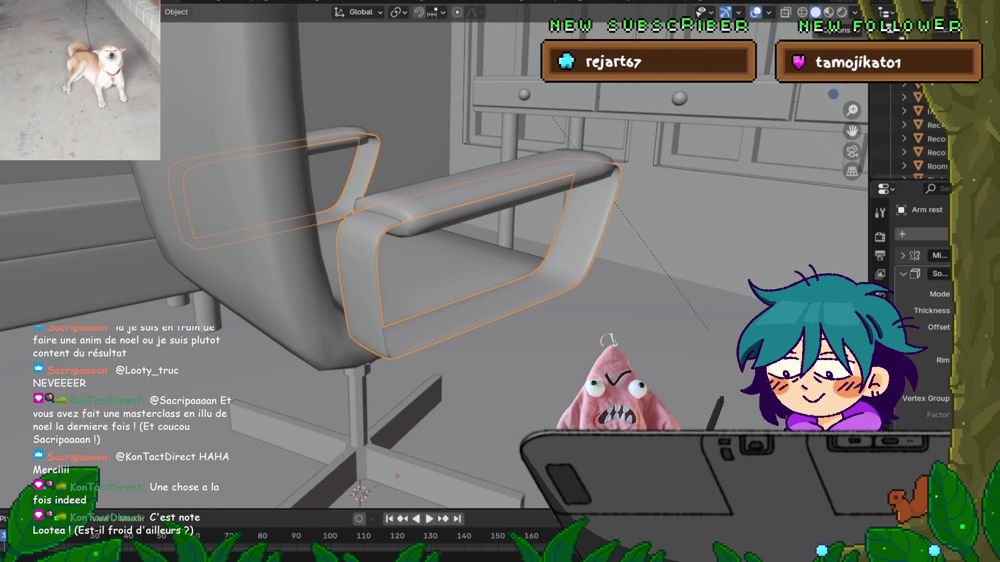
left_click(13, 4)
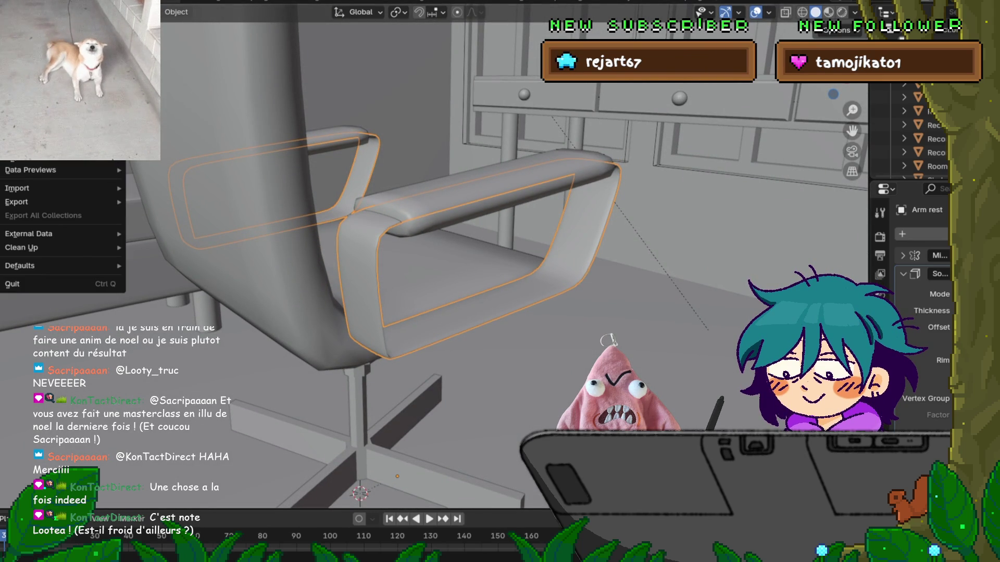
Dismiss the File menu and select the Chair legs object from a wider view of the room.
key("Escape")
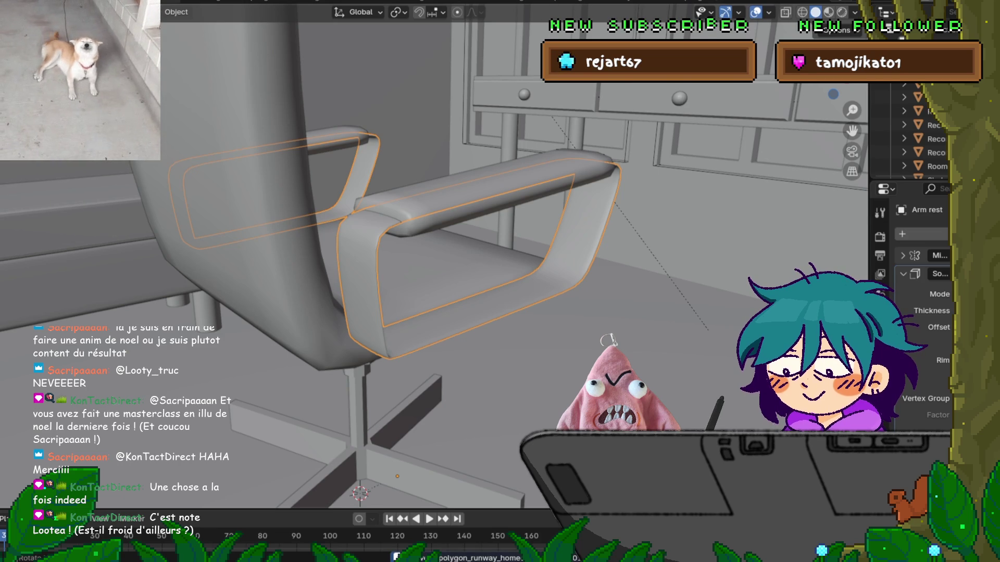
mouse_move(417, 260)
middle_mouse_down()
mouse_move(276, 254)
mouse_move(255, 229)
mouse_move(260, 244)
mouse_move(240, 242)
middle_mouse_up()
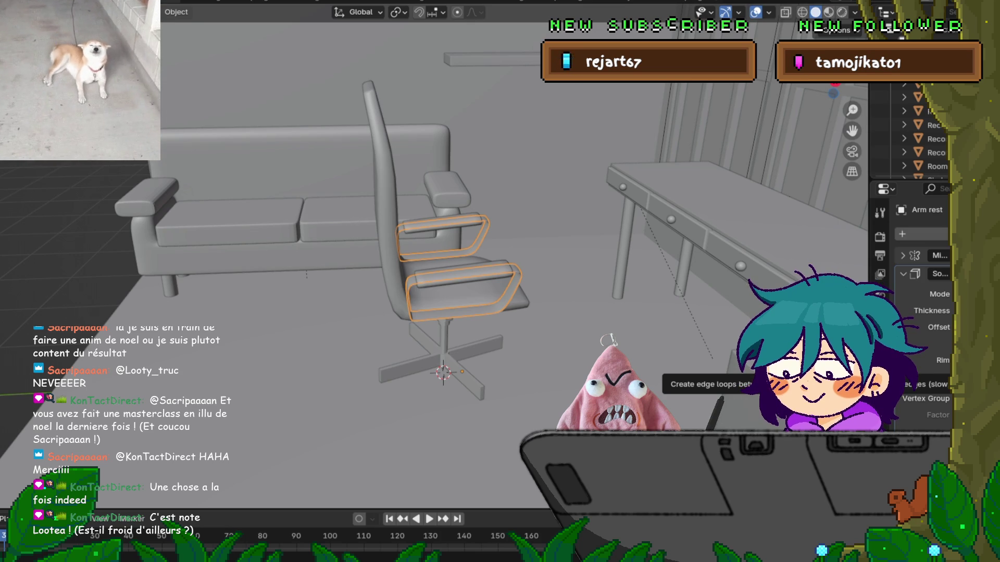
left_click(469, 385)
mouse_move(469, 385)
middle_mouse_down()
mouse_move(378, 380)
mouse_move(378, 346)
mouse_move(380, 396)
mouse_move(401, 437)
mouse_move(396, 395)
mouse_move(434, 388)
middle_mouse_up()
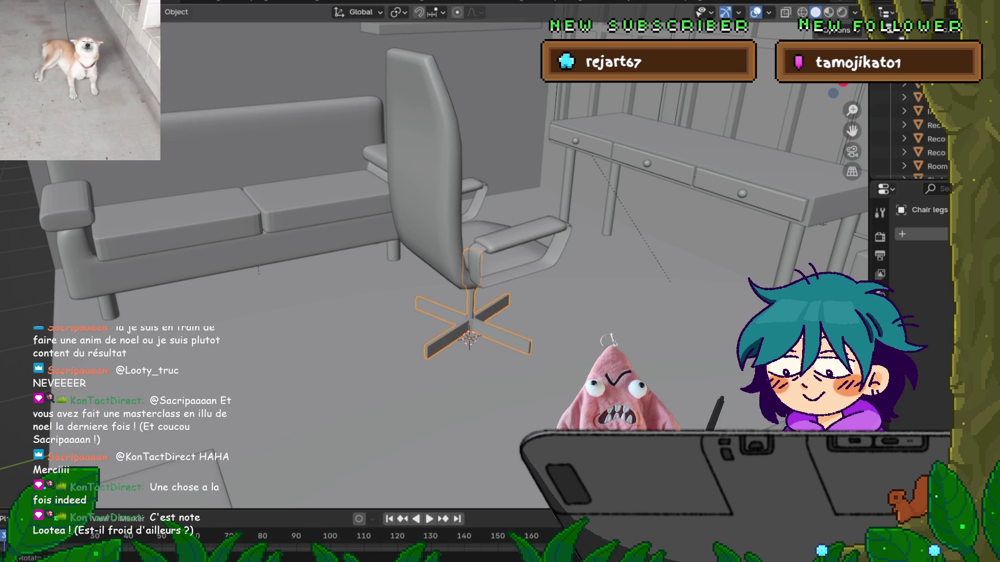
Shade the Chair legs smooth and give them an Edge Split modifier.
right_click(469, 299)
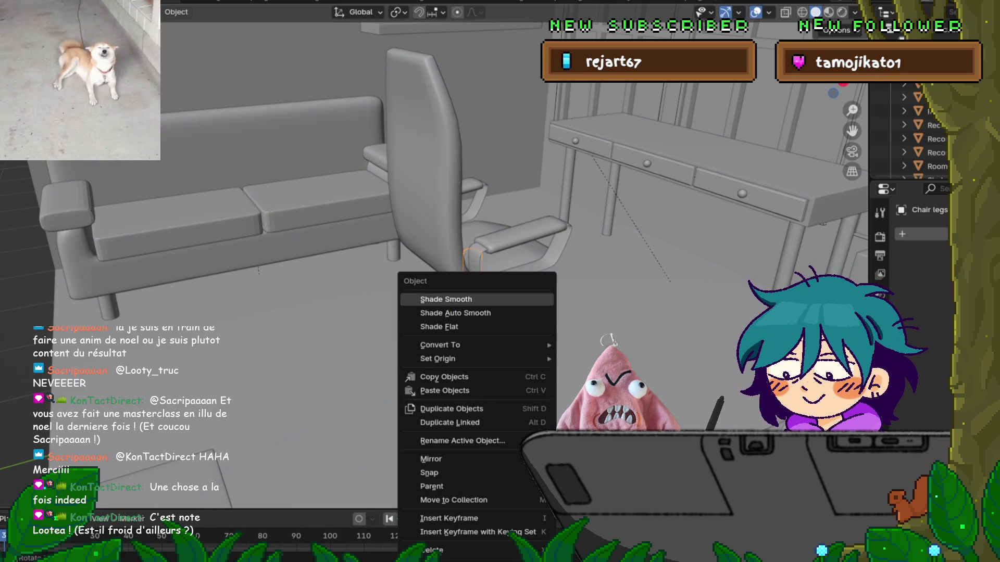
left_click(446, 299)
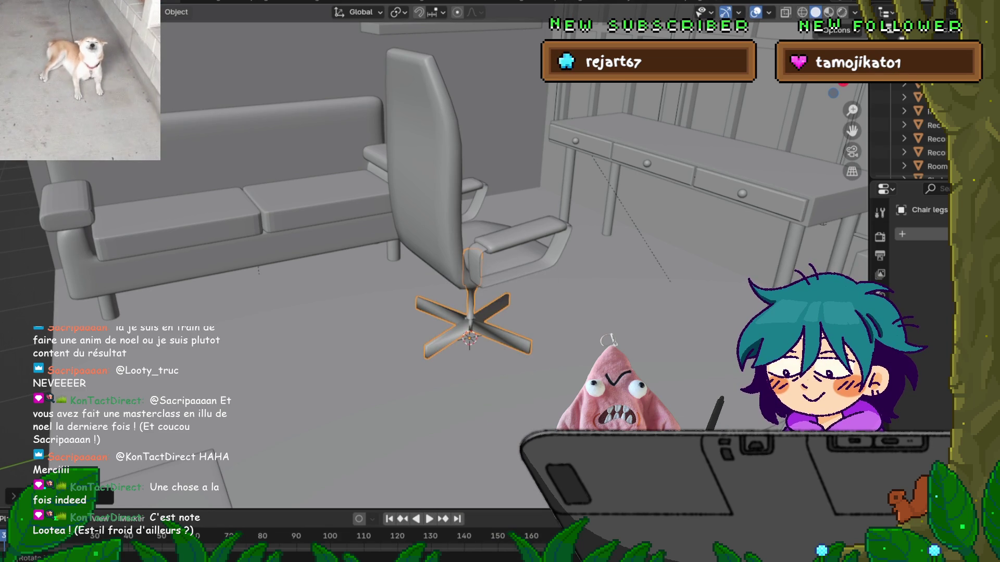
left_click(906, 235)
mouse_move(904, 238)
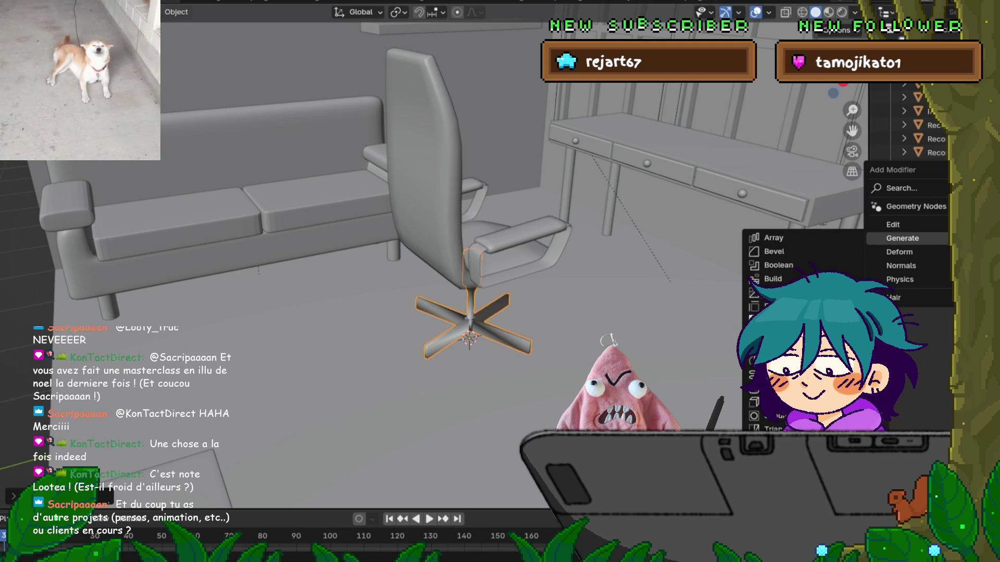
left_click(778, 306)
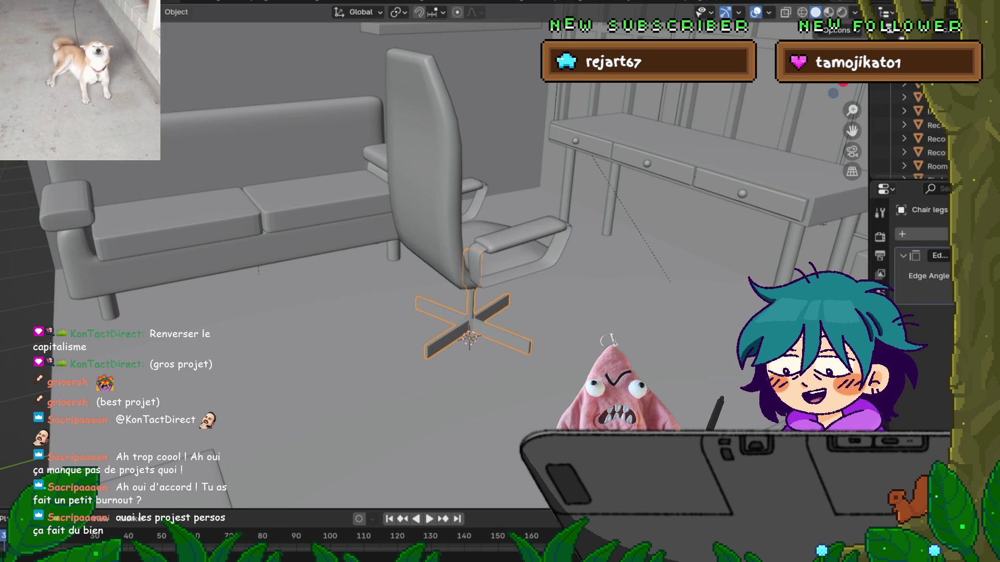
Orbit around the chair from a lower angle, briefly check the File menu, then bring it up again.
mouse_move(469, 260)
middle_mouse_down()
mouse_move(495, 245)
mouse_move(396, 255)
middle_mouse_up()
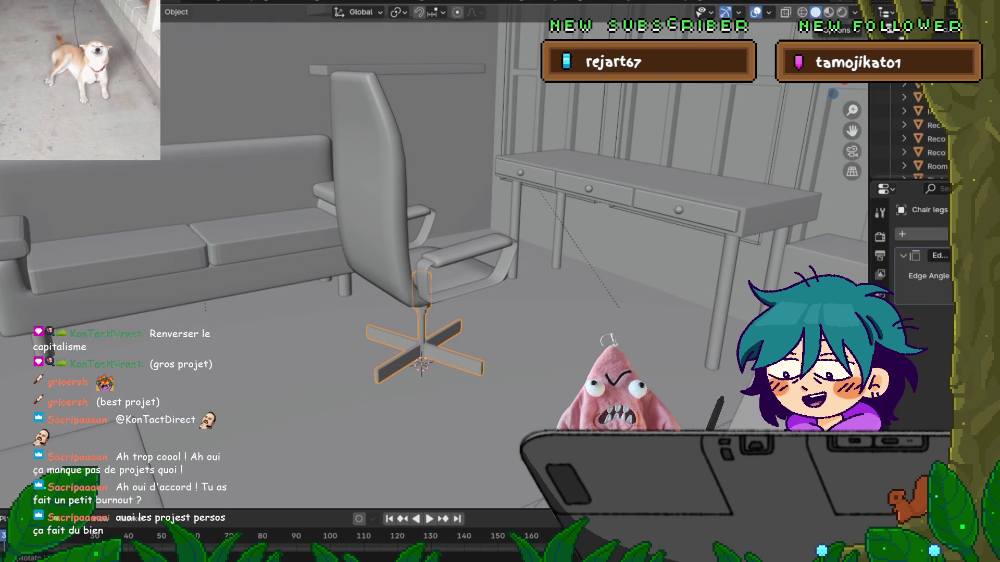
middle_click_drag(396, 255, 399, 248)
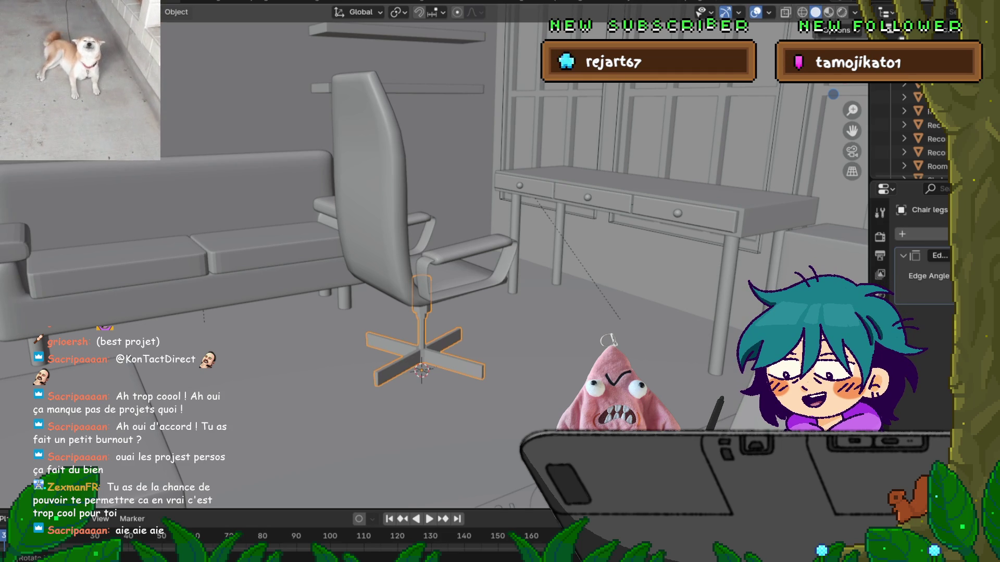
left_click(21, 5)
key("Escape")
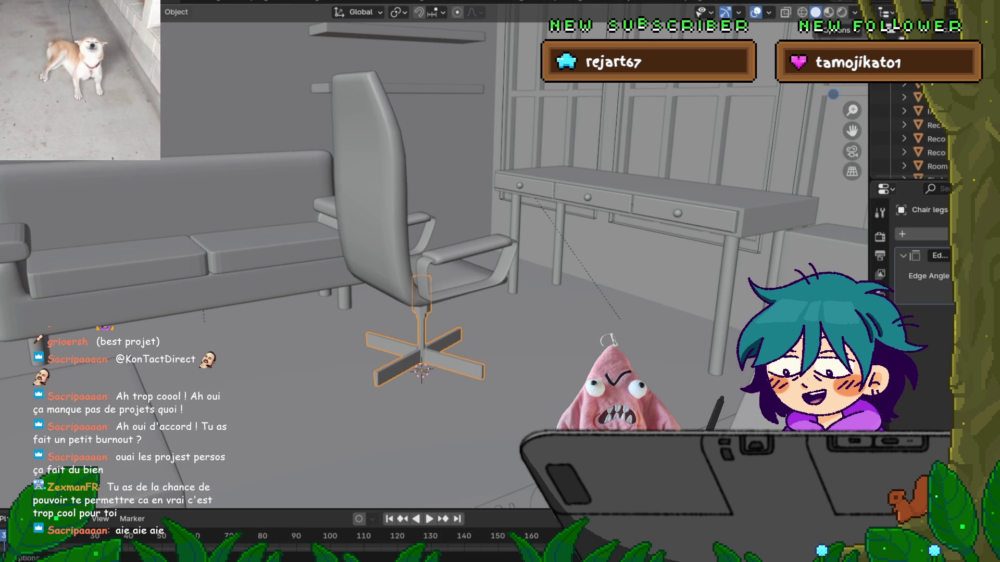
middle_click_drag(422, 313, 448, 310)
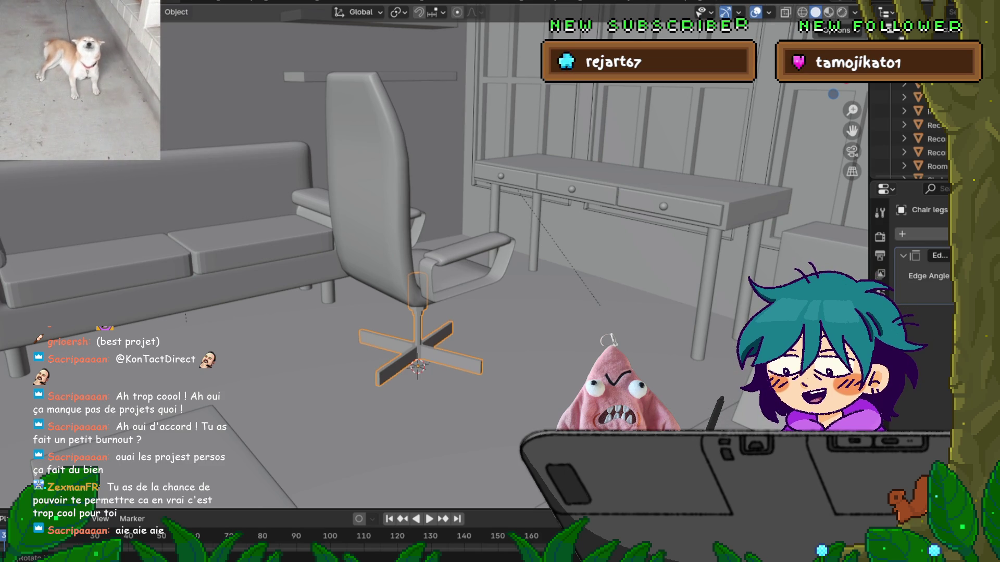
key("F4")
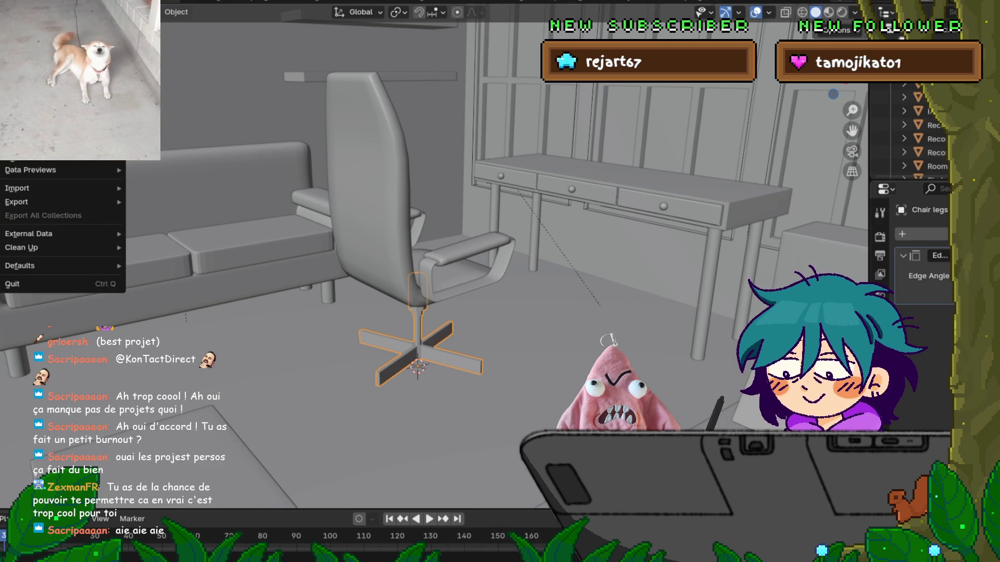
Close the File menu and orbit the view around the office chair.
key("Escape")
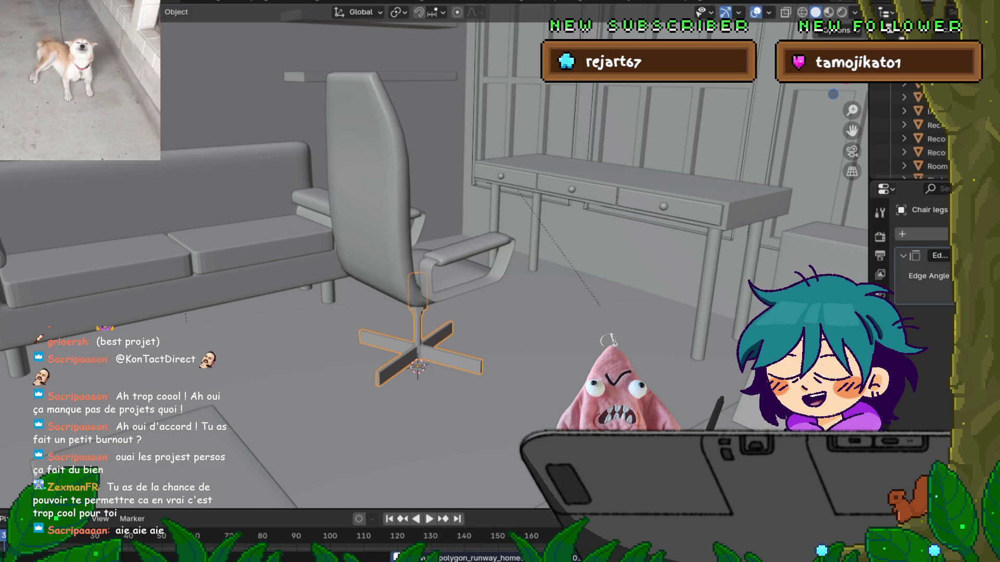
middle_click_drag(432, 261, 406, 262)
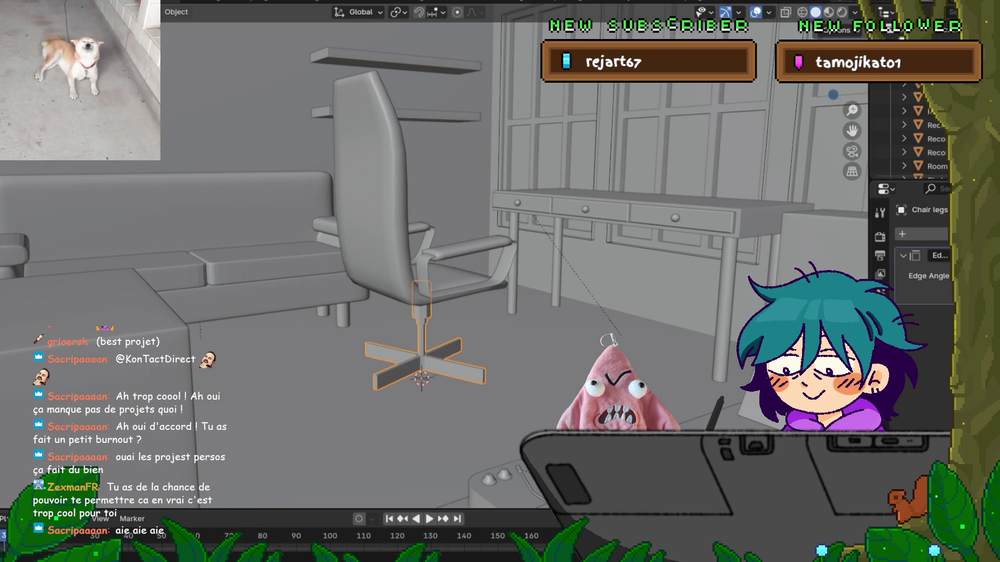
mouse_move(469, 261)
middle_mouse_down()
mouse_move(511, 244)
mouse_move(482, 259)
middle_mouse_up()
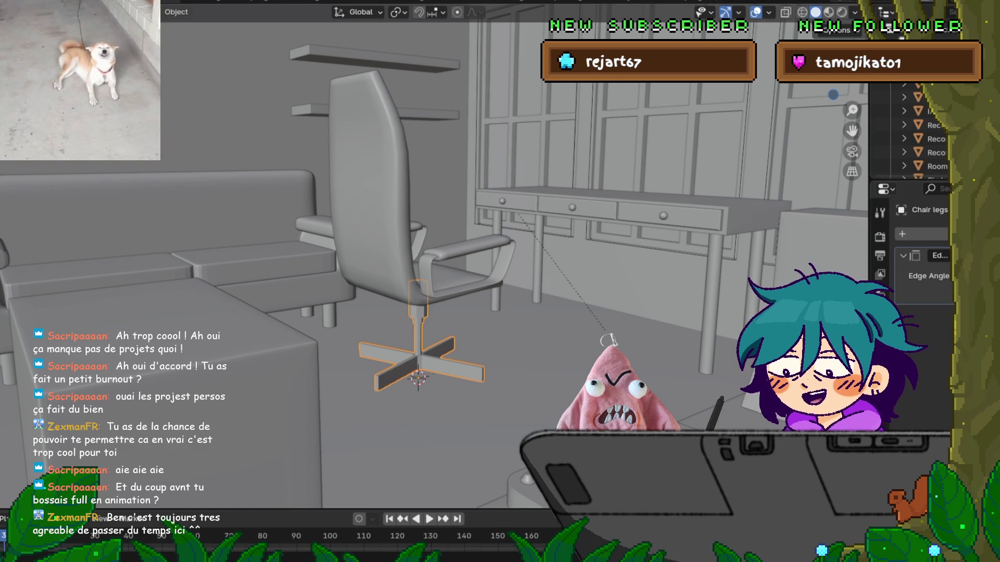
Orbit around the office chair, then bring up the File menu.
left_click(23, 7)
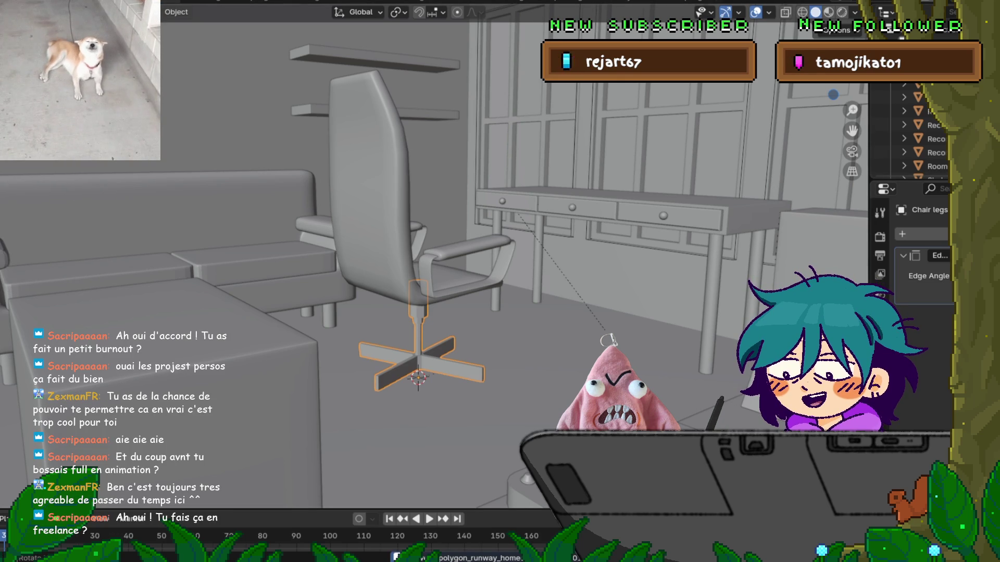
mouse_move(468, 260)
middle_mouse_down()
mouse_move(500, 258)
mouse_move(458, 250)
mouse_move(437, 229)
mouse_move(442, 244)
middle_mouse_up()
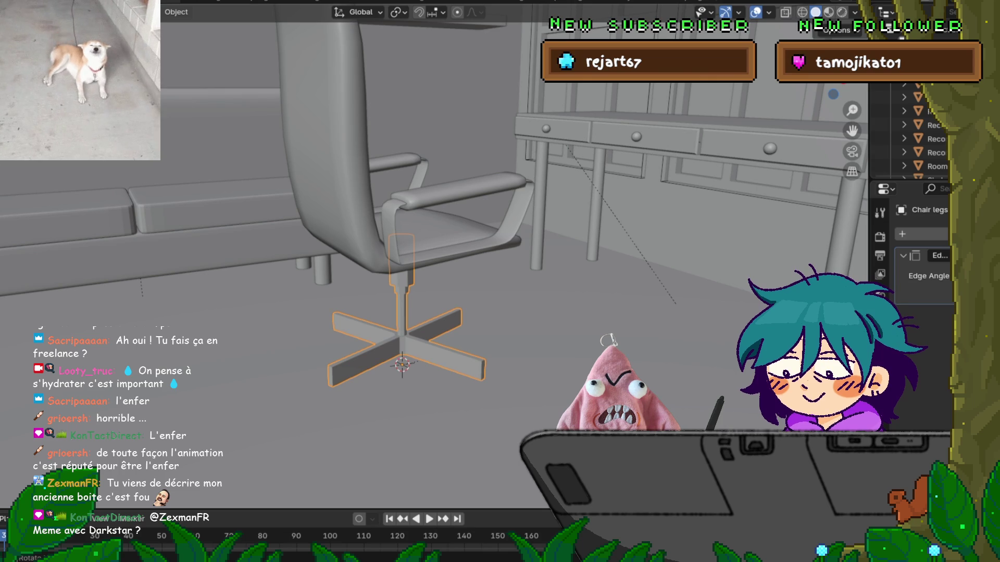
left_click(13, 4)
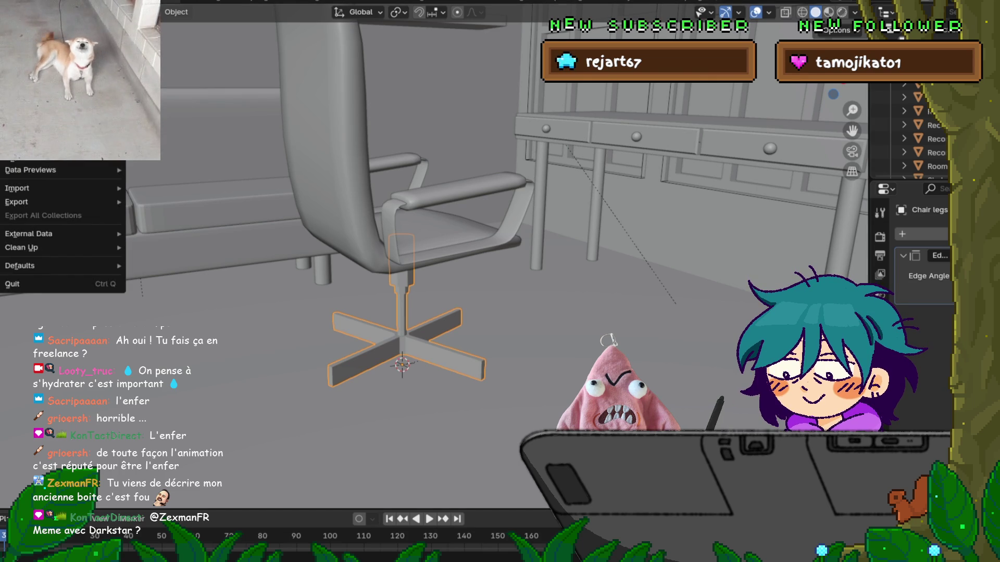
Orbit slightly around the chair to inspect its swivel legs and base.
middle_click_drag(499, 282, 477, 286)
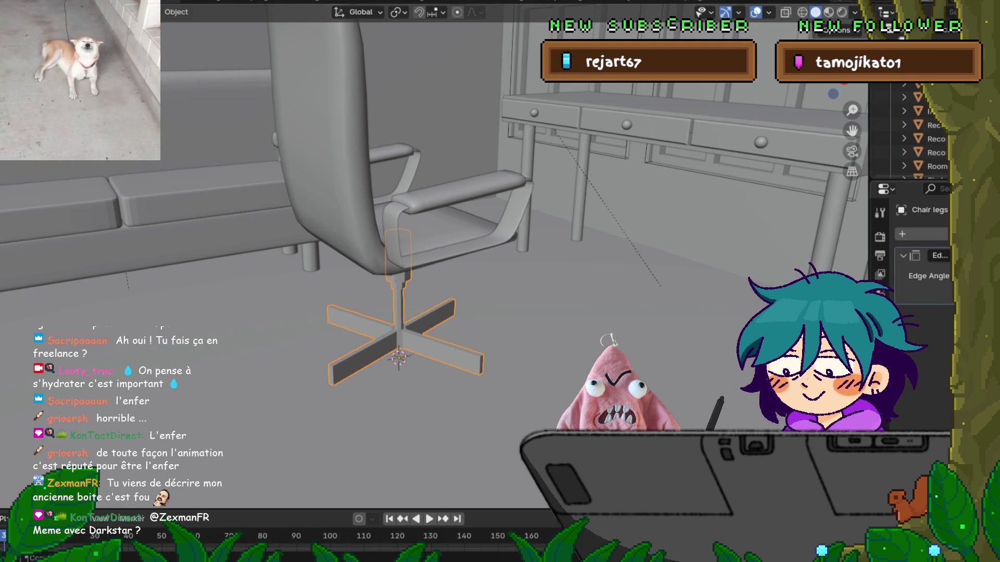
key("w")
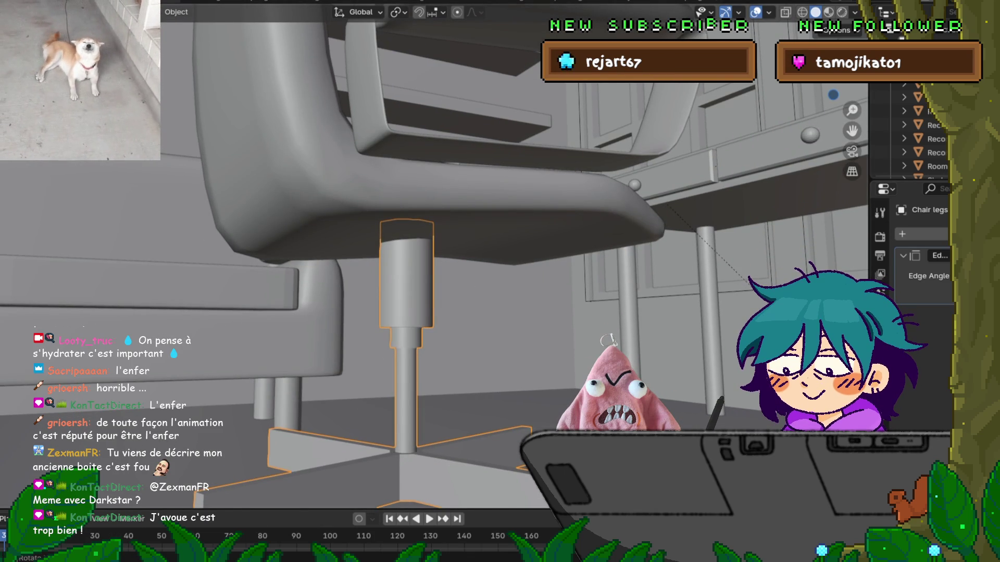
key("KP_Decimal")
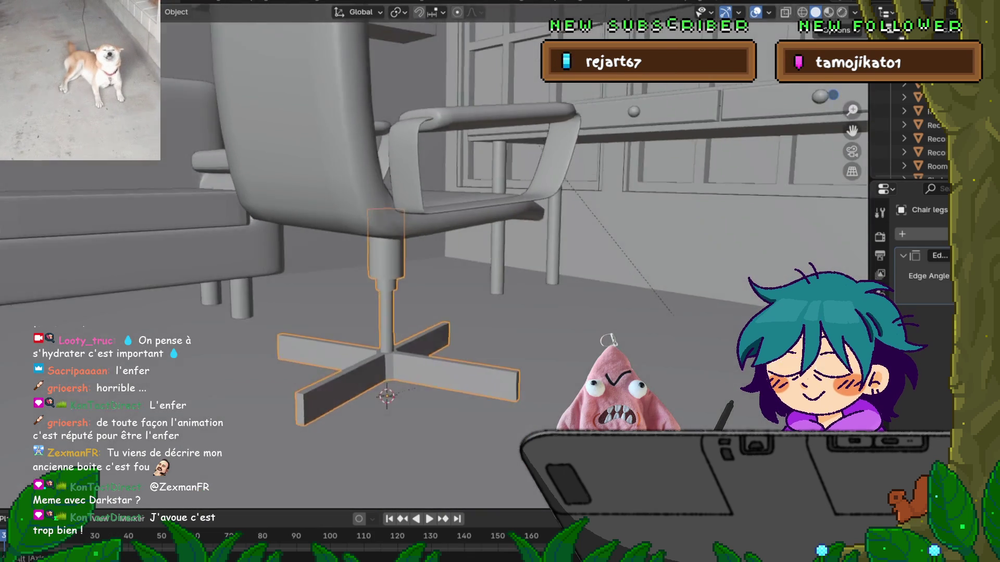
middle_click_drag(432, 260, 466, 253)
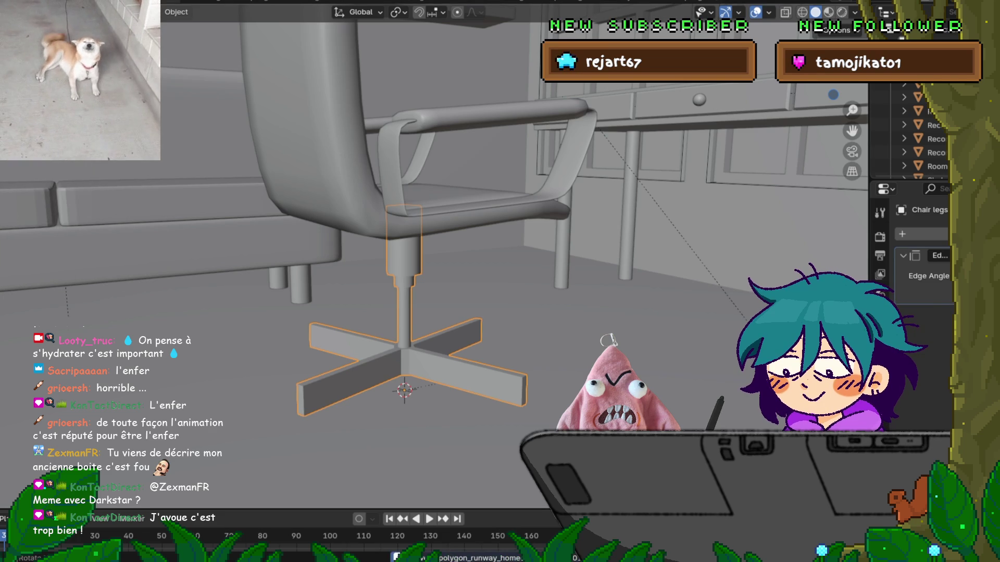
middle_click_drag(466, 252, 476, 250)
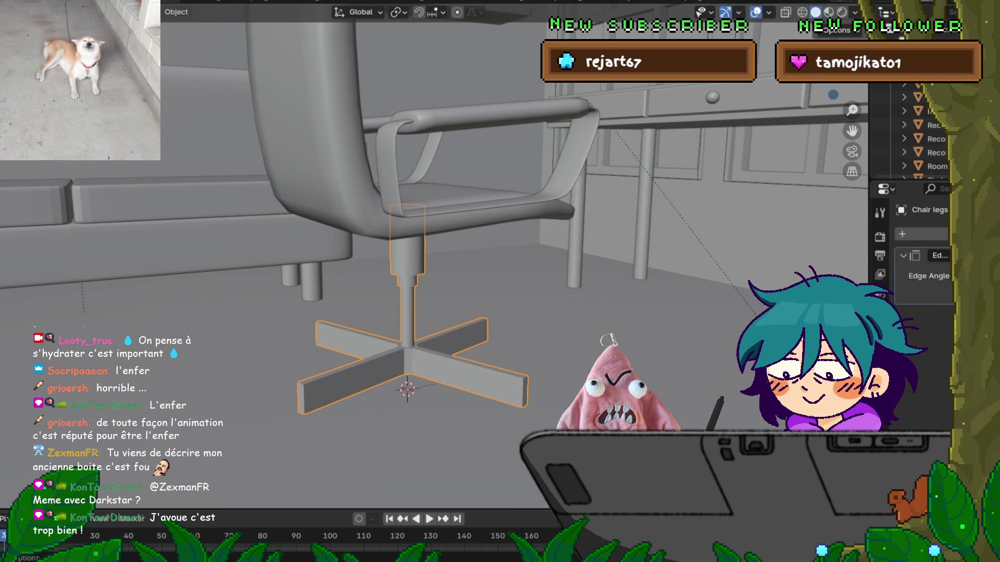
key("F4")
key("Escape")
middle_click_drag(417, 261, 406, 249)
key("F4")
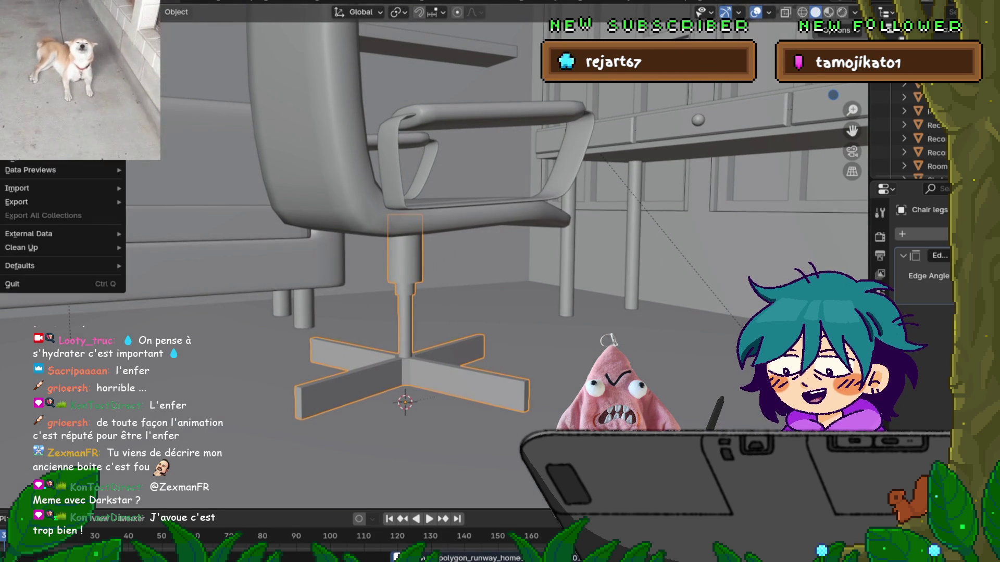
key("Escape")
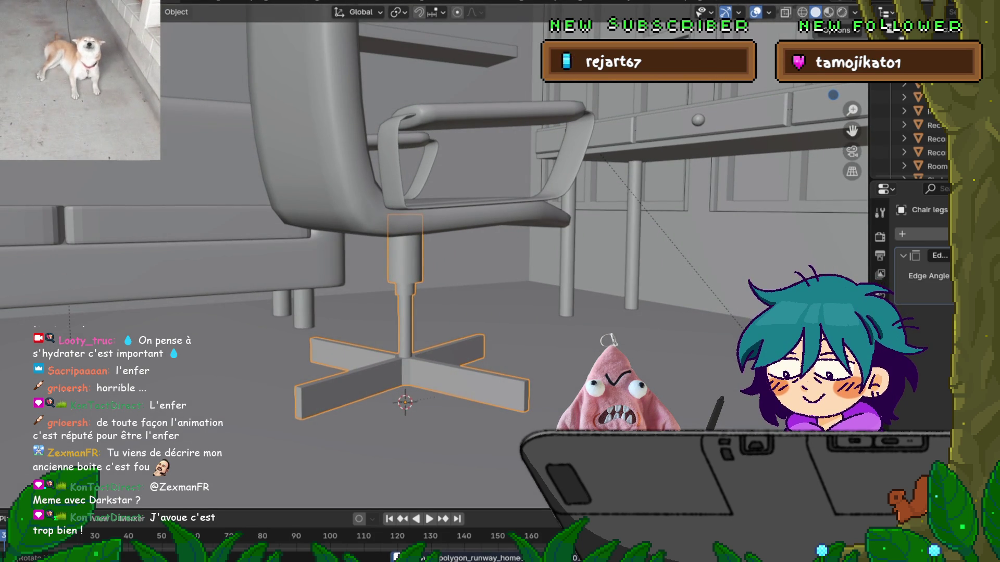
key("F4")
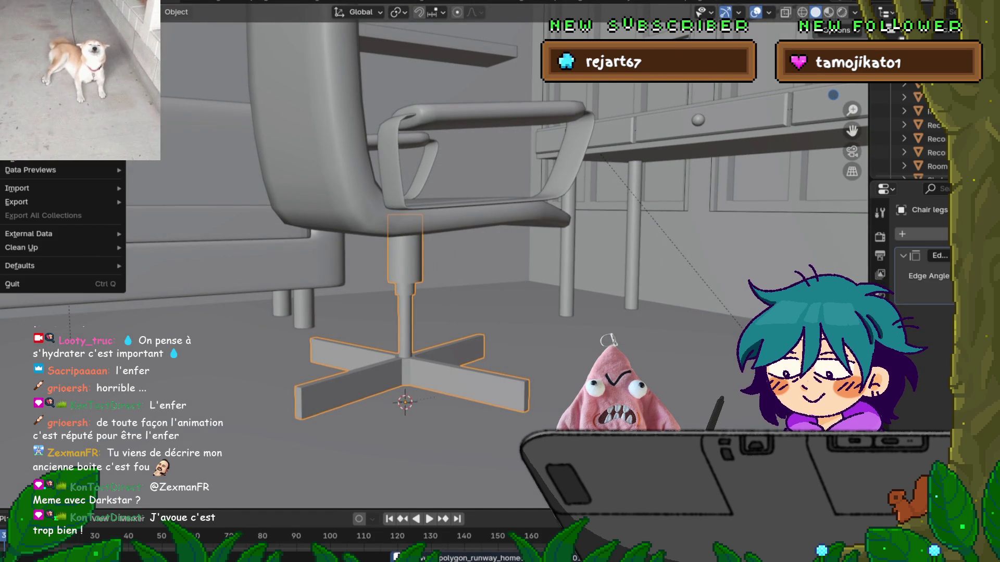
key("Escape")
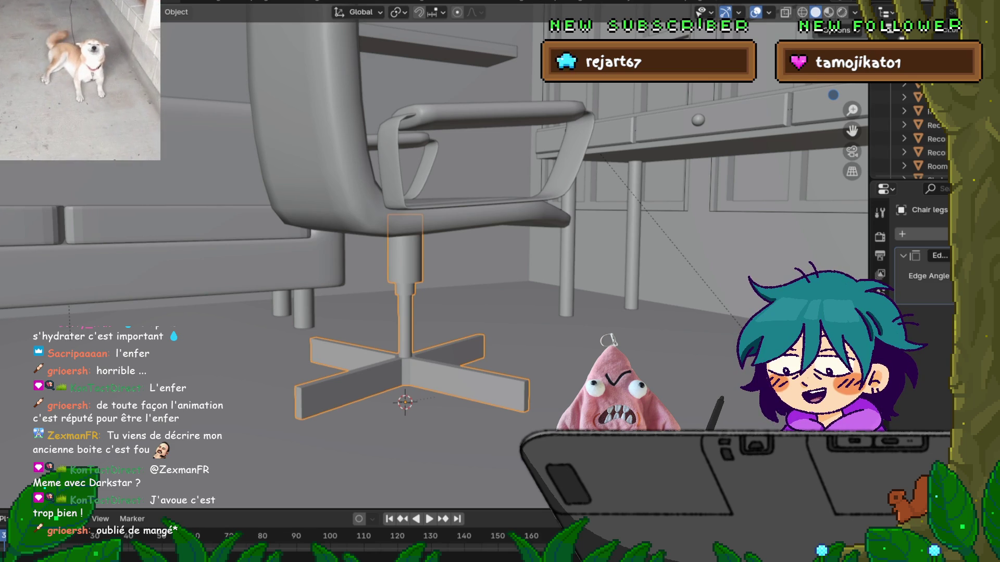
Move the chair body slightly lower and left, then view it in front orthographic.
middle_click_drag(500, 281, 474, 328)
scroll(500, 281, "down", 5)
mouse_move(500, 281)
middle_mouse_down()
mouse_move(448, 313)
mouse_move(458, 308)
middle_mouse_up()
left_click(375, 208)
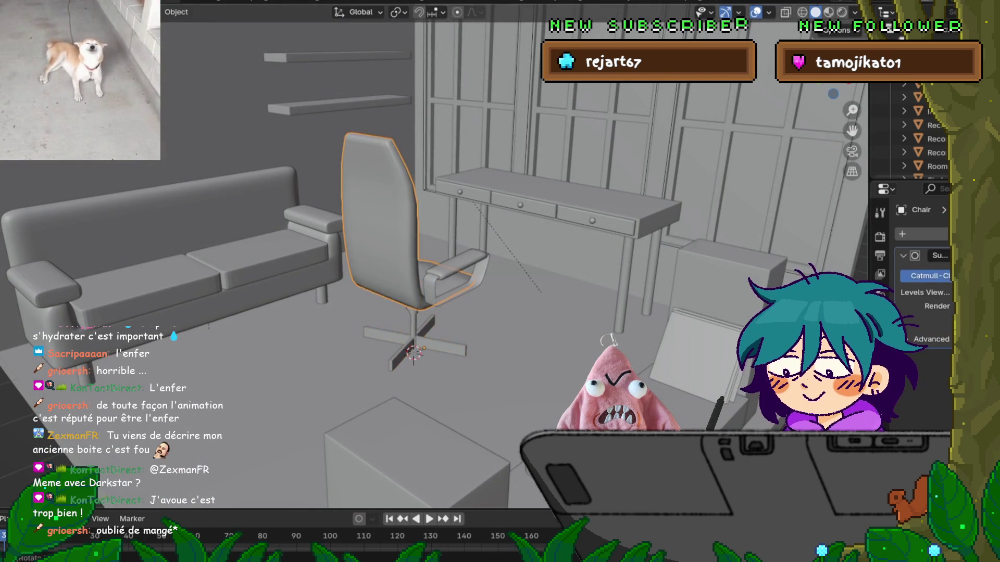
key("g")
key("Return")
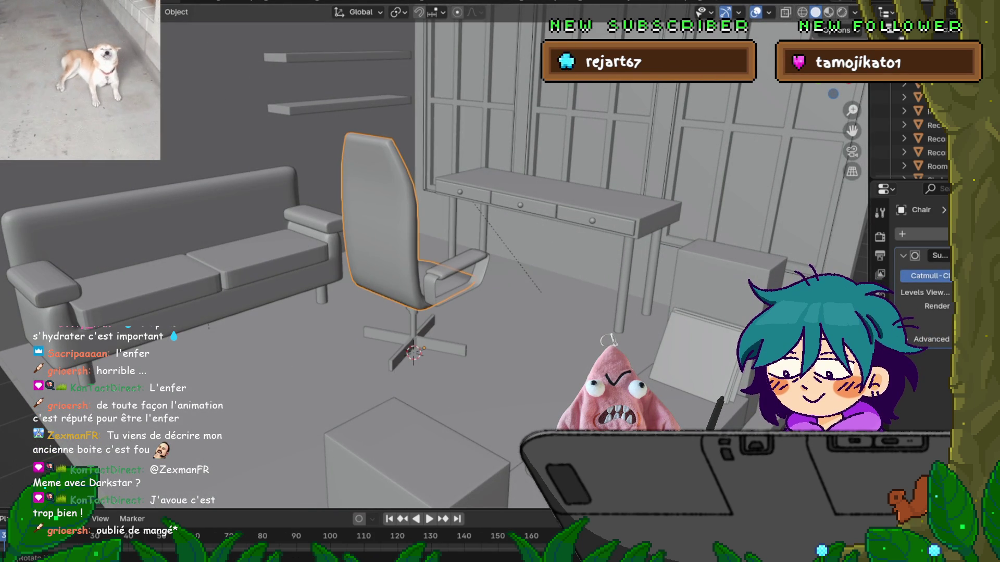
key("KP_1")
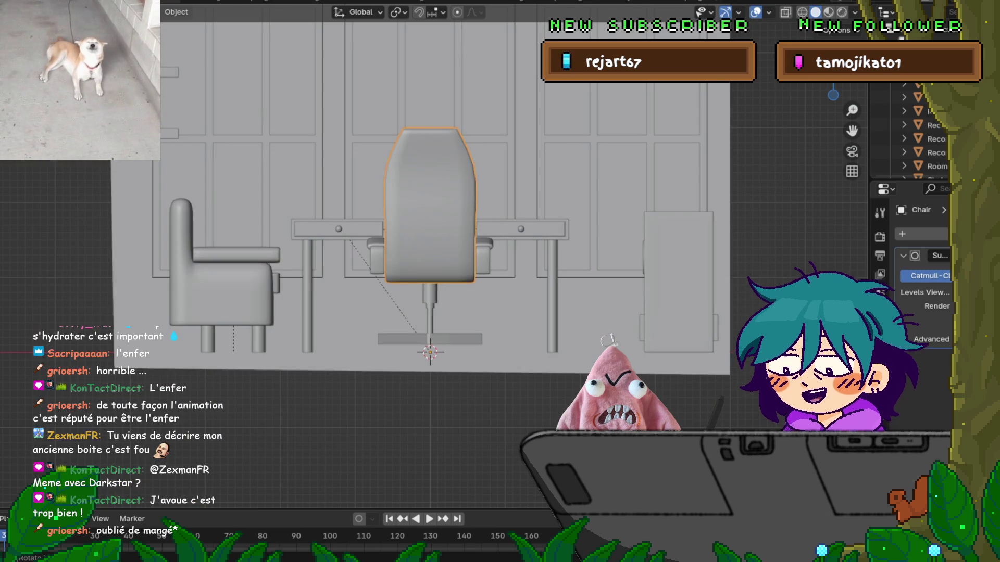
Scale the office chair up, then orbit back to a perspective view of sofa, chair and desk.
key("s")
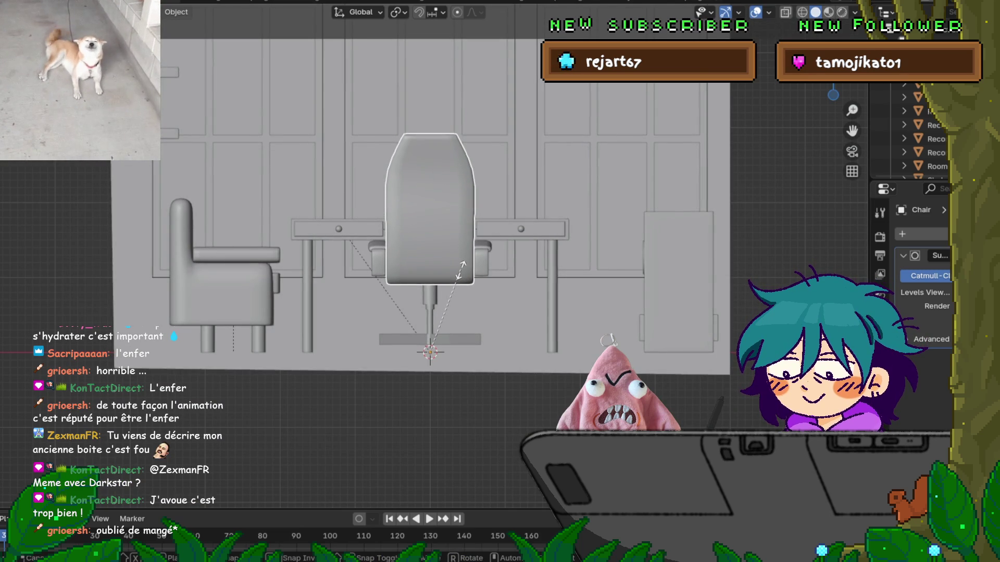
left_click(458, 269)
middle_click_drag(458, 269, 526, 244)
middle_click_drag(245, 300, 290, 264)
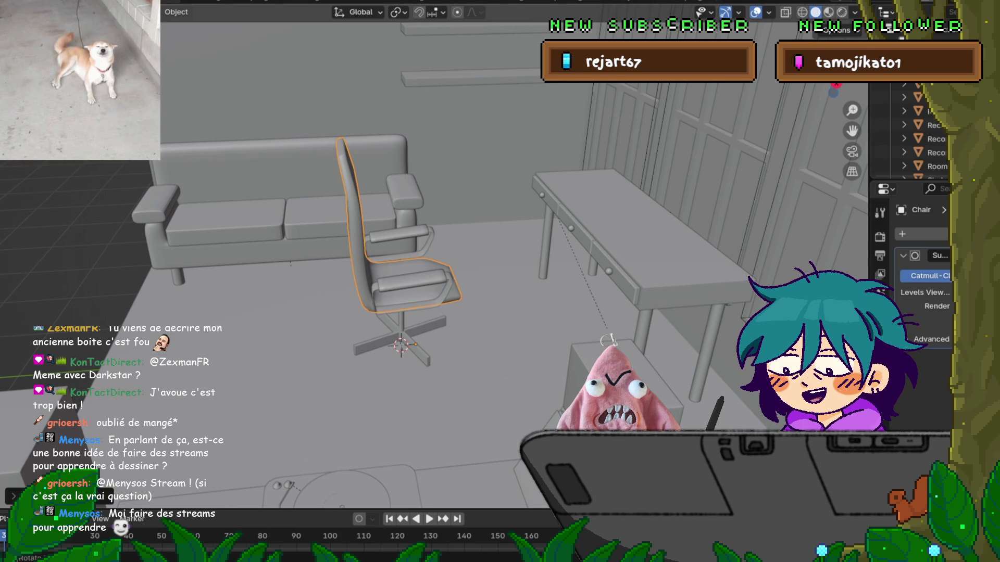
key("F4")
key("Escape")
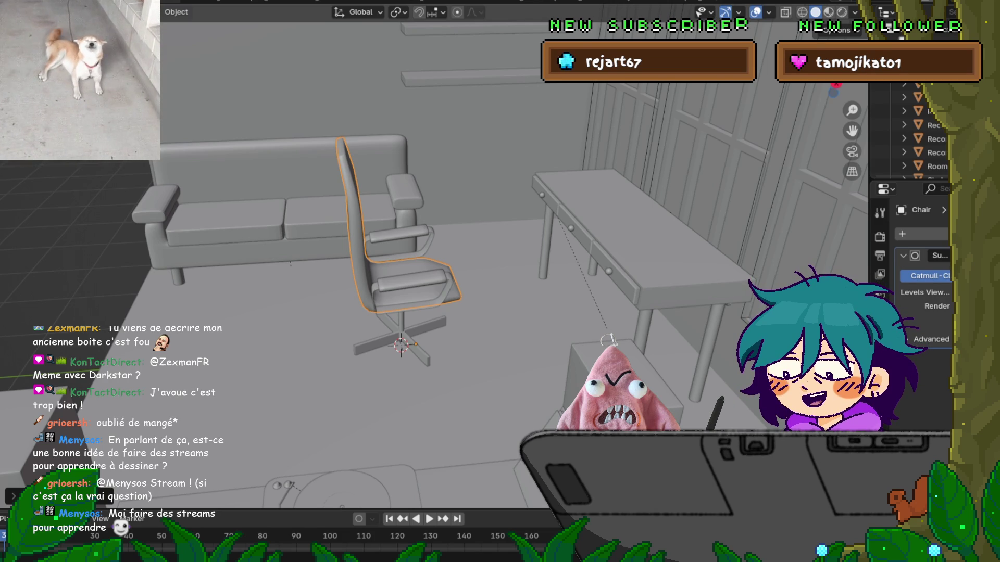
left_click(18, 5)
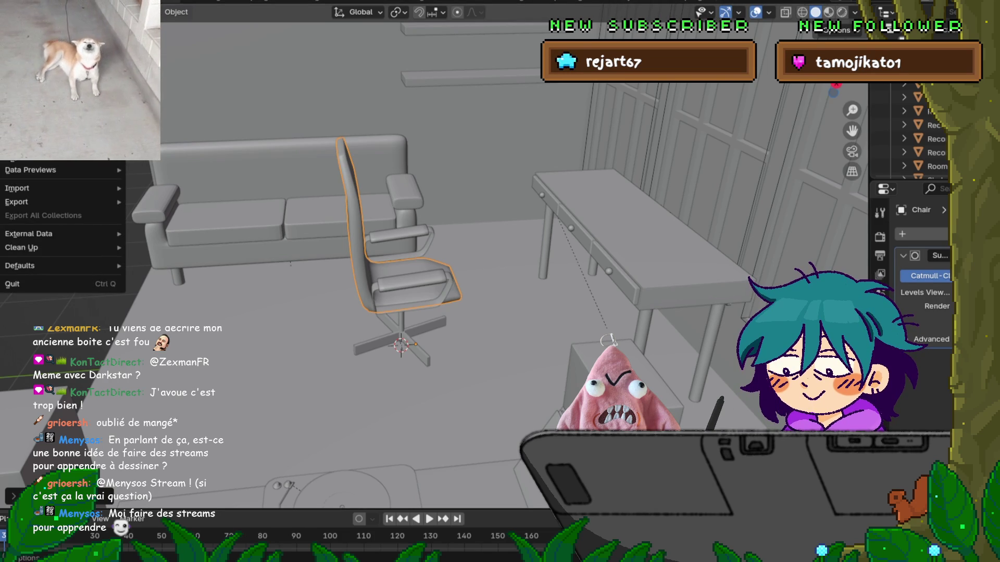
key("Escape")
middle_click_drag(417, 260, 492, 251)
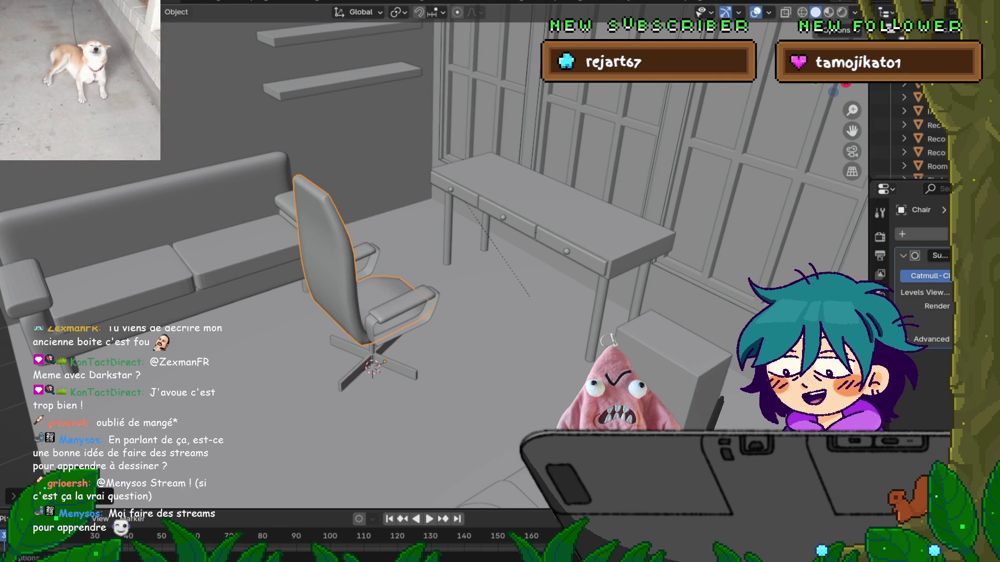
left_click(11, 6)
key("Escape")
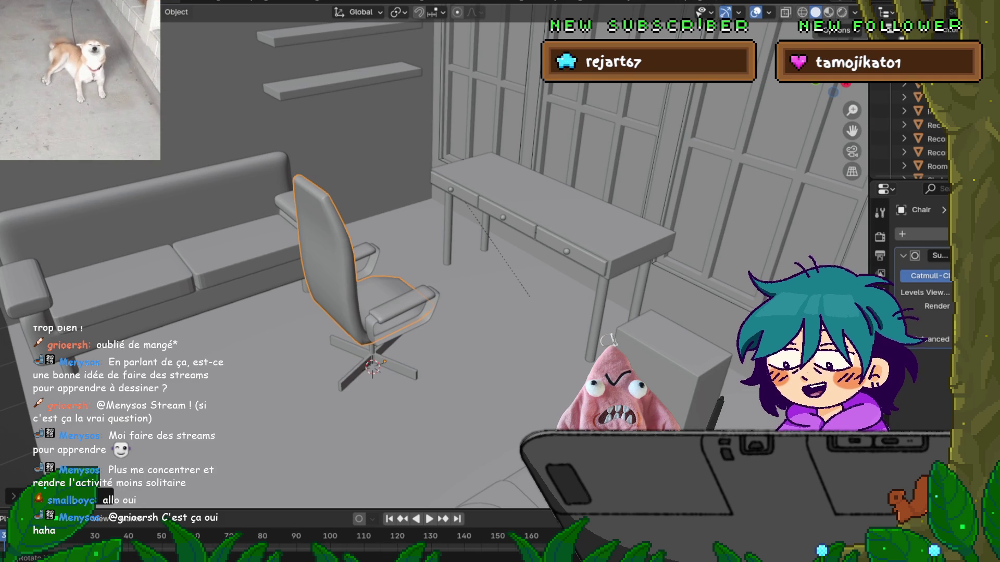
key("F4")
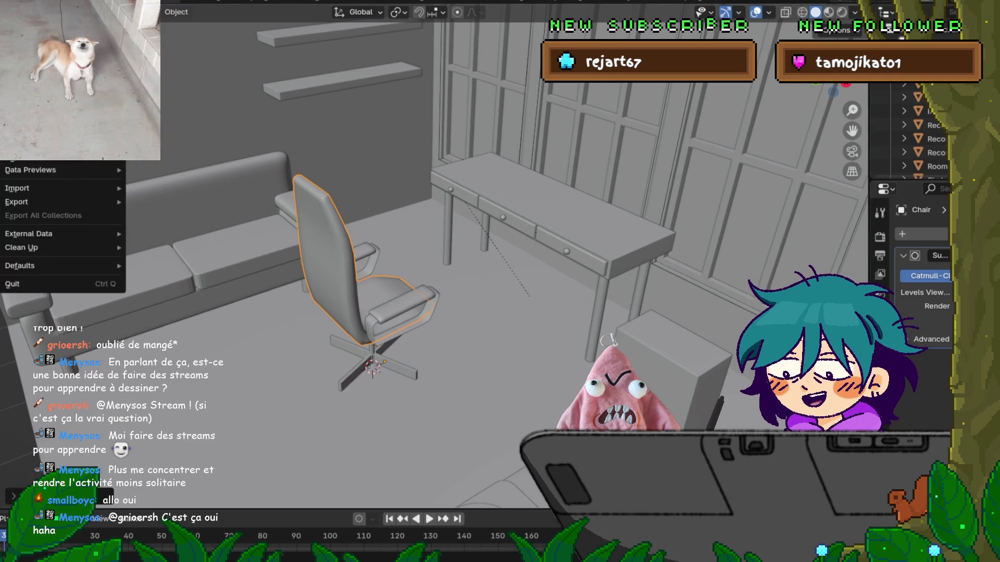
key("Escape")
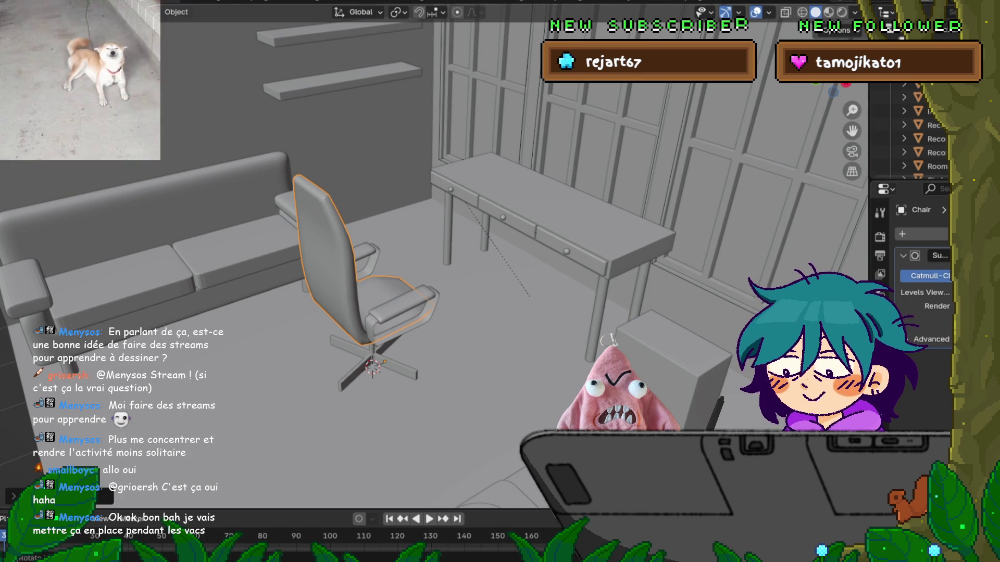
left_click(12, 6)
Orbit around the smoothed office chair and the desk to inspect them from several angles.
key("Escape")
mouse_move(432, 260)
middle_mouse_down()
mouse_move(469, 250)
mouse_move(455, 242)
middle_mouse_up()
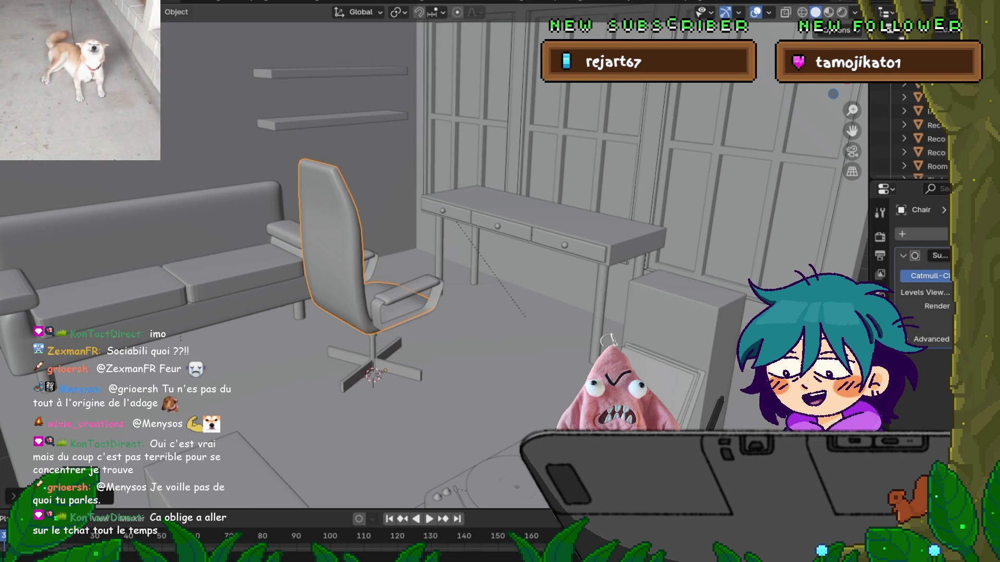
key("q")
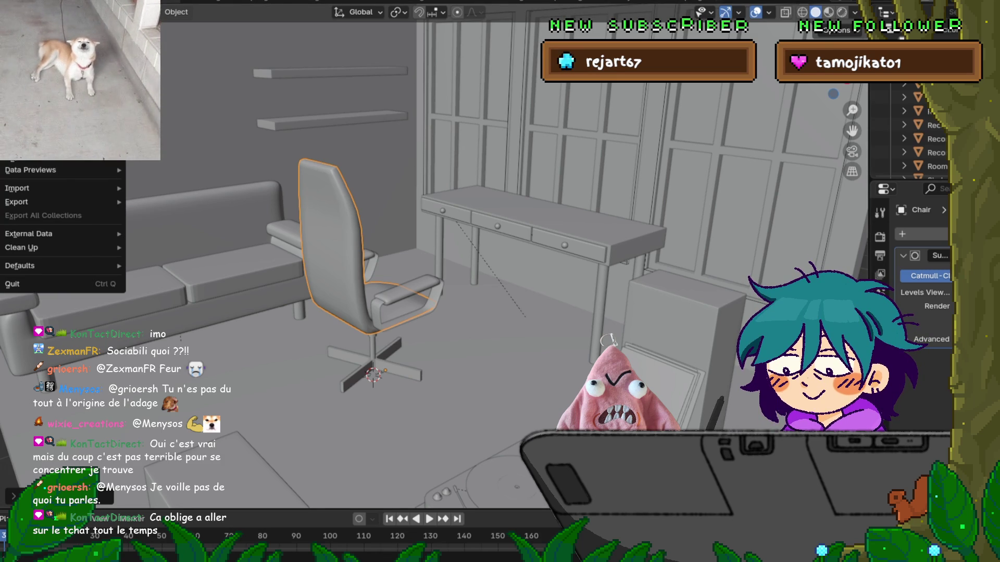
middle_click_drag(499, 281, 479, 288)
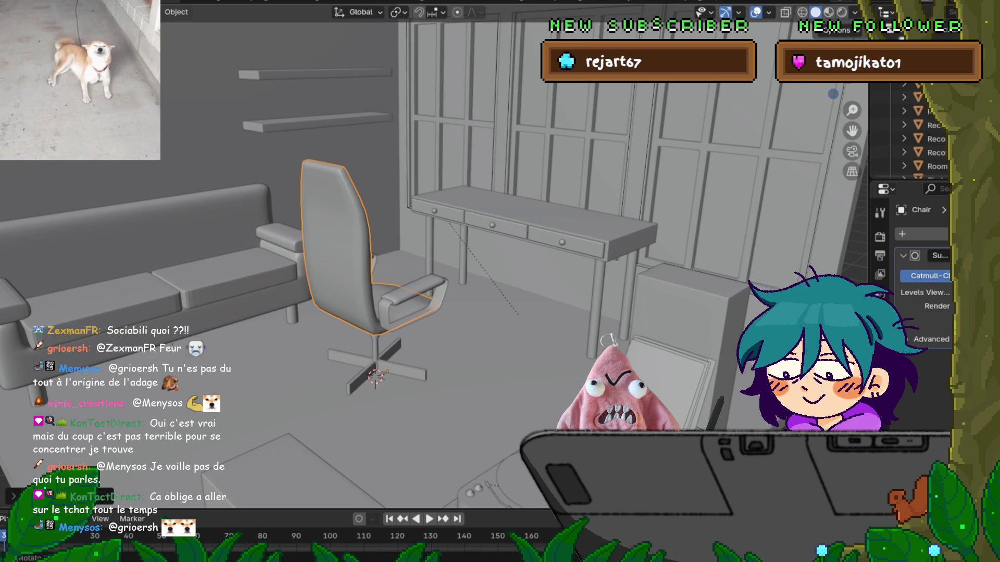
key("KP_4")
key("F4")
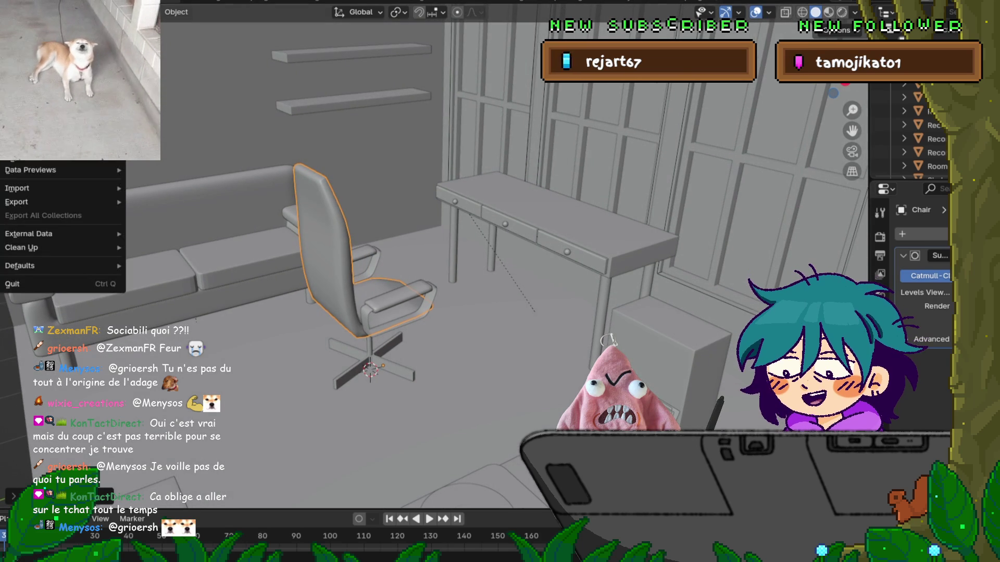
key("Escape")
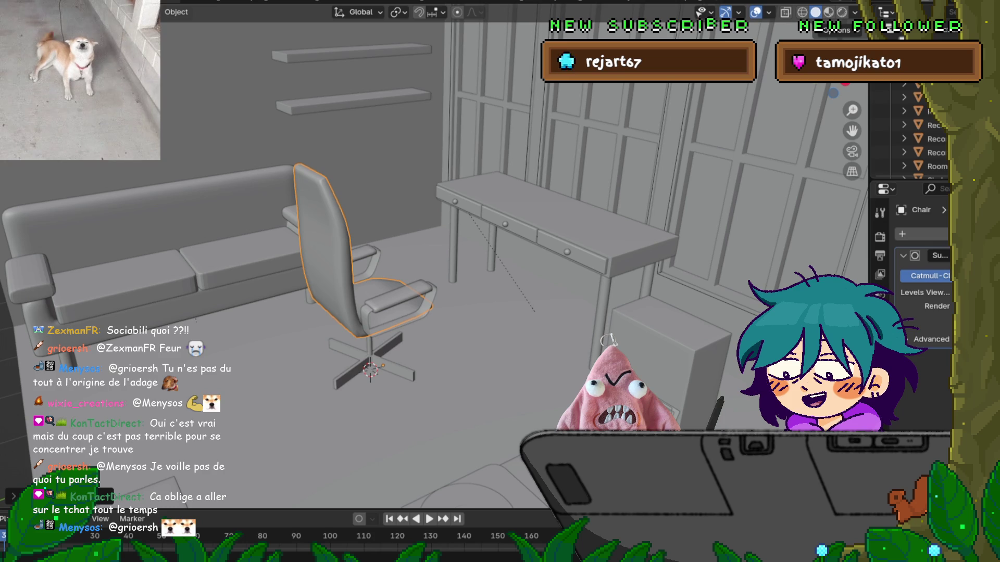
middle_click_drag(469, 260, 516, 263)
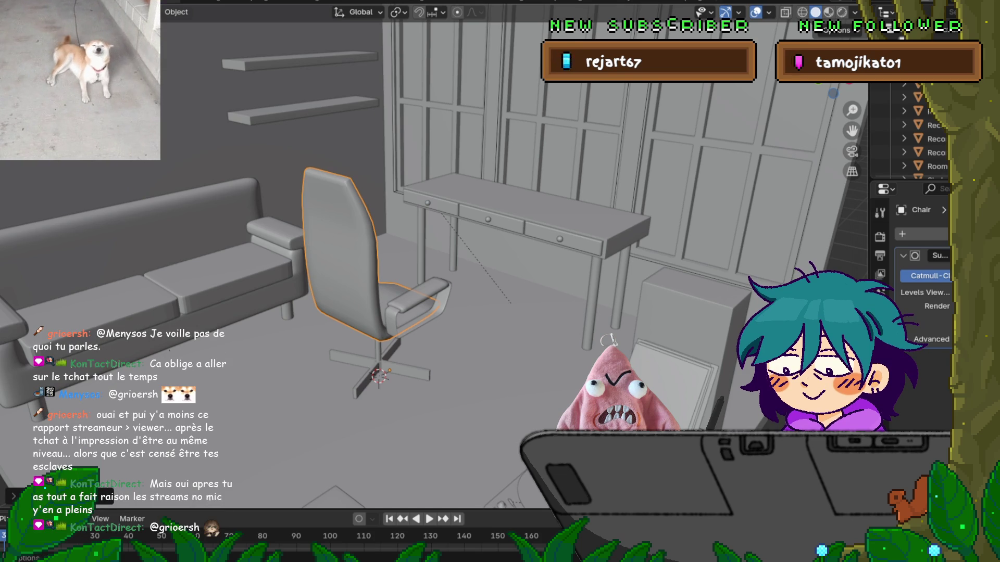
left_click(16, 5)
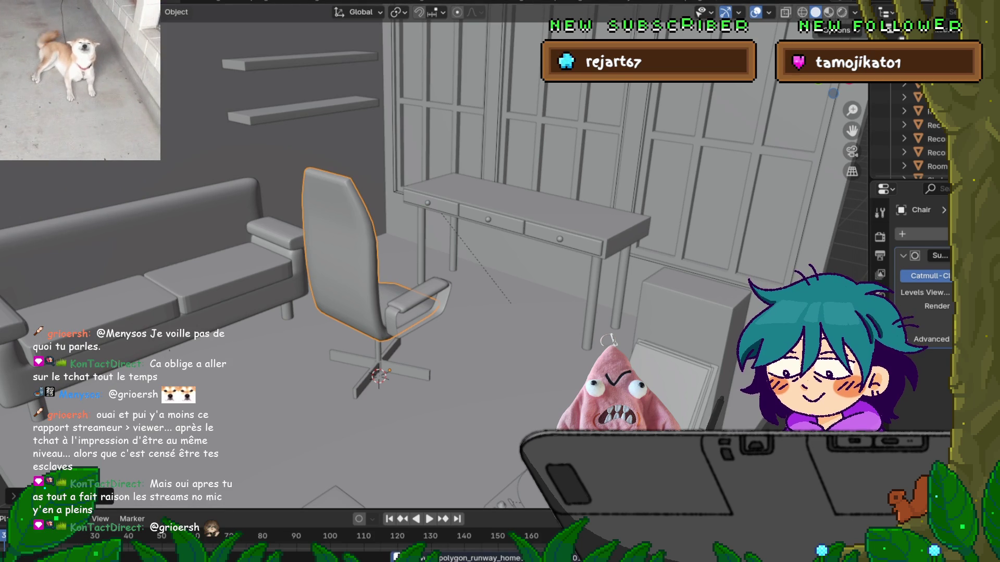
Select the Drawers desk and frame it in the view.
middle_click_drag(469, 260, 448, 261)
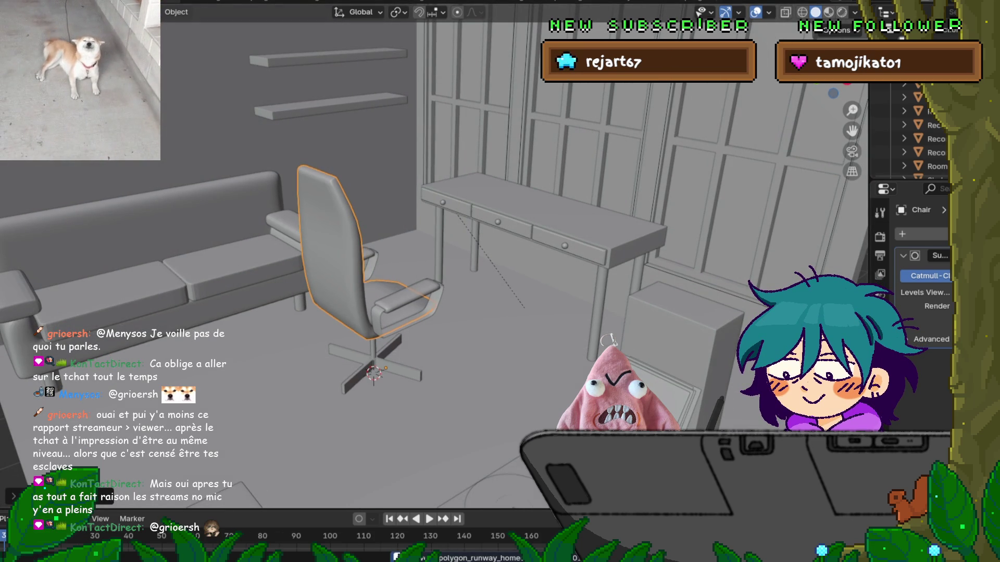
left_click(542, 224)
key("KP_Decimal")
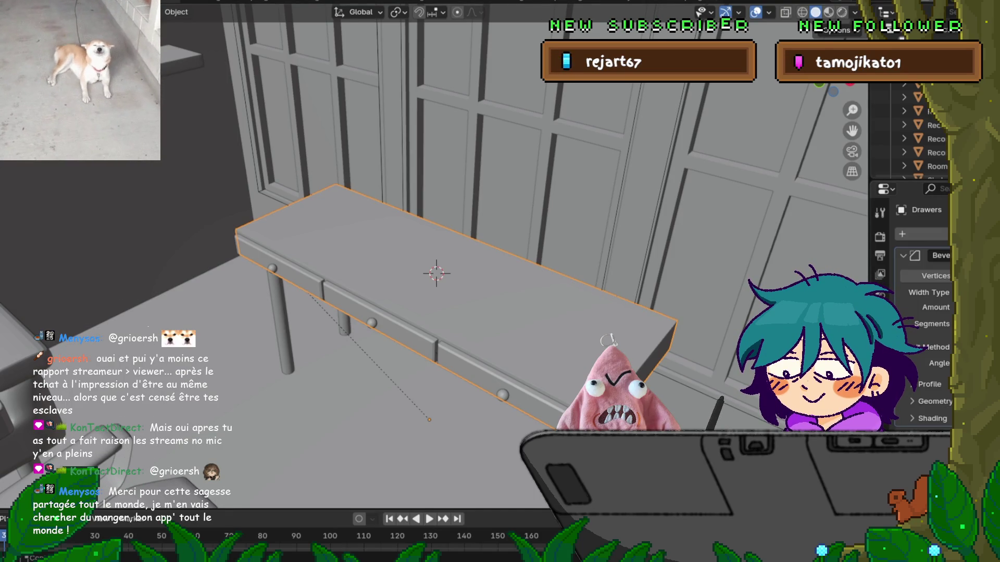
Show the Add > Mesh primitives list beside the framed Drawers desk.
middle_click_drag(468, 260, 485, 255)
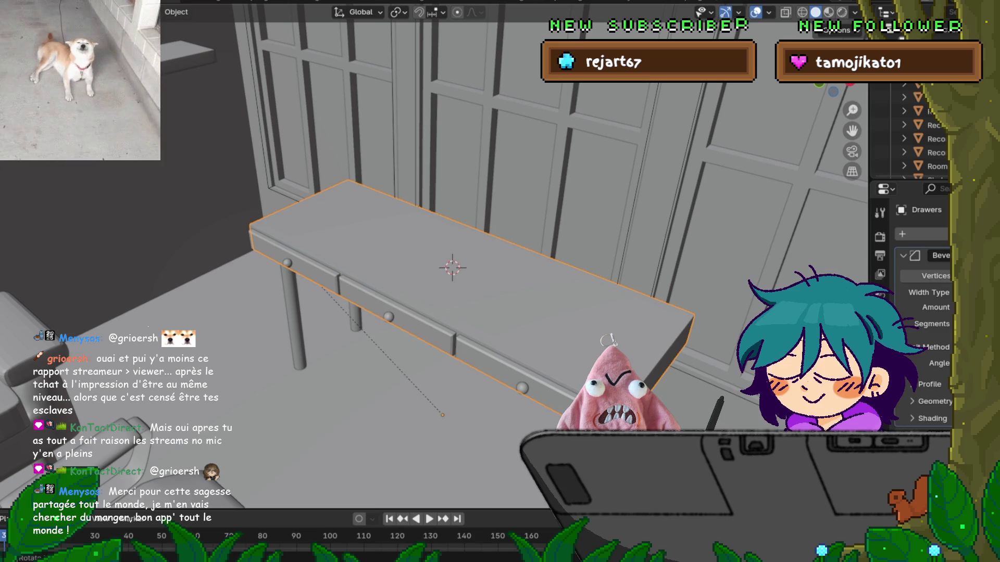
key("shift+a")
mouse_move(406, 285)
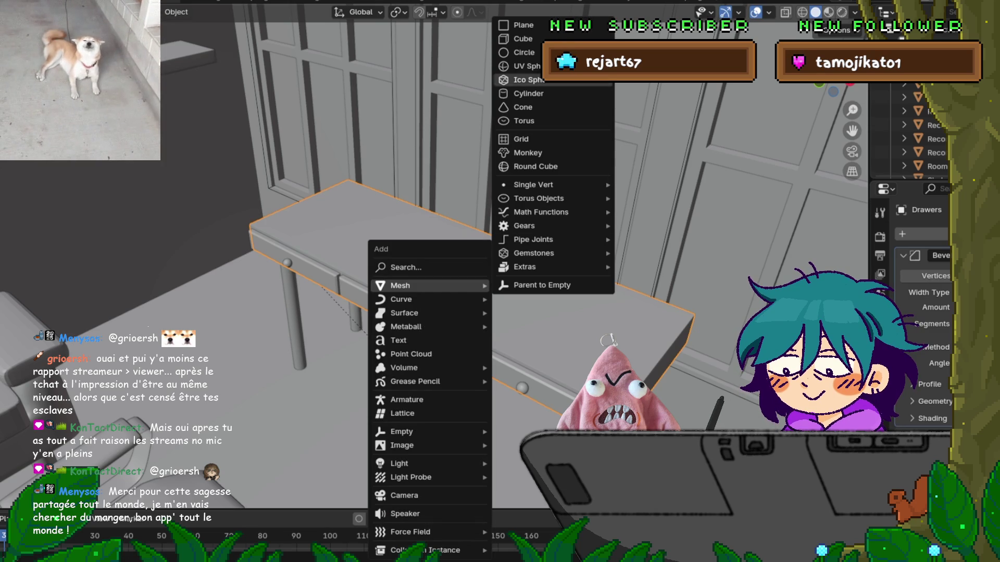
Add a plane, enter Edit Mode and scale it down.
left_click(521, 25)
middle_click_drag(453, 268, 442, 235)
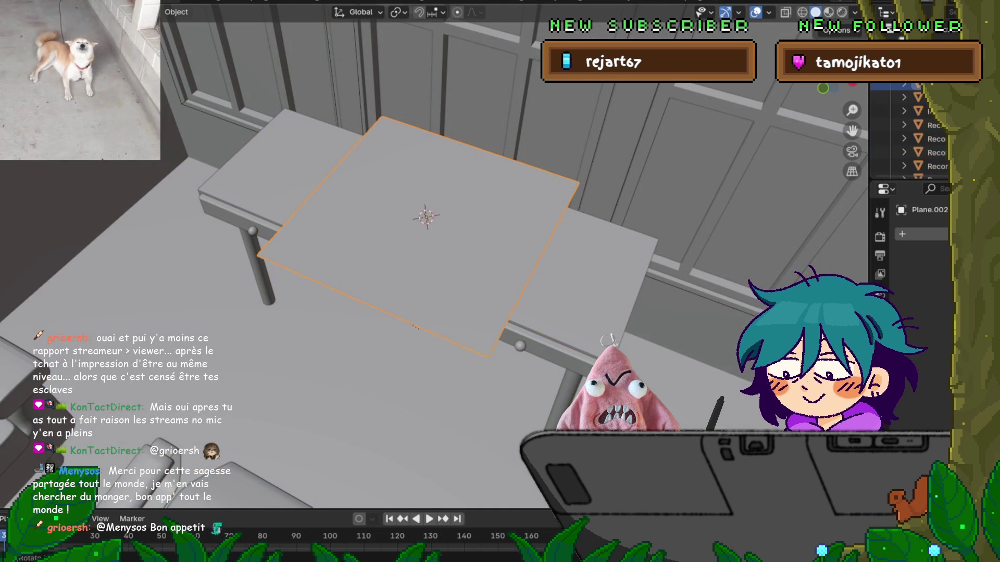
key("Tab")
key("s")
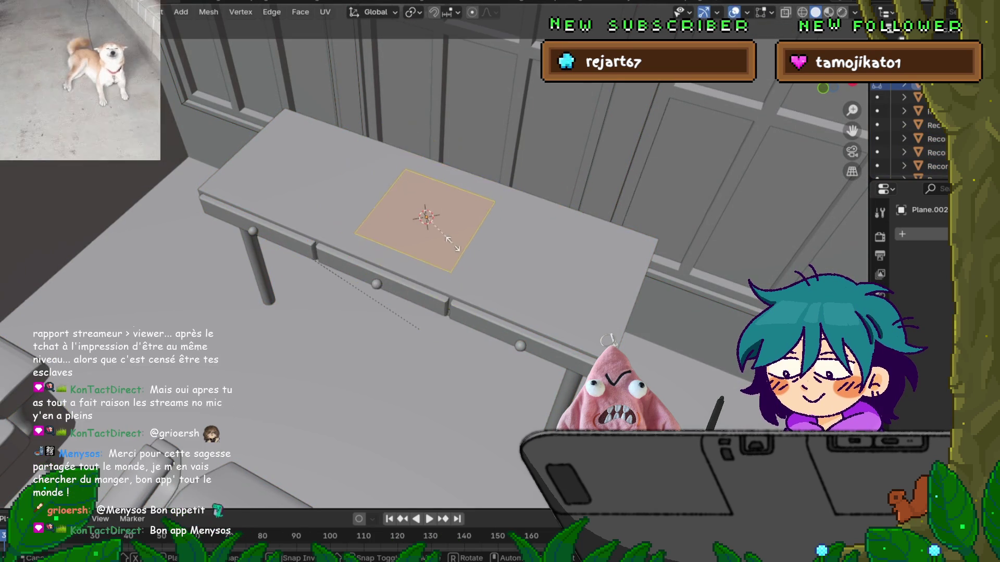
left_click(449, 241)
middle_click_drag(449, 241, 439, 208)
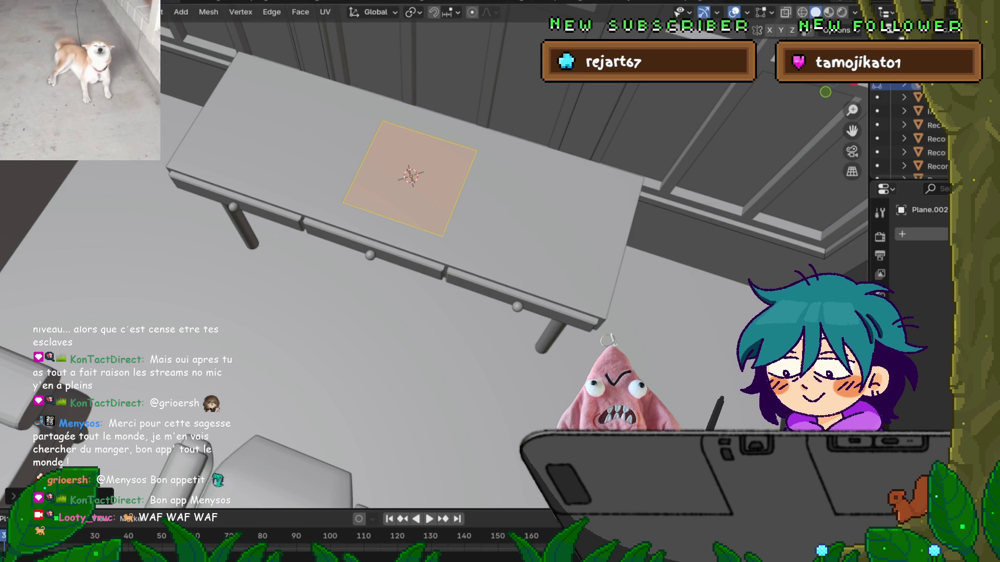
Narrow the plane along the X axis to a screen-like width.
key("s")
key("x")
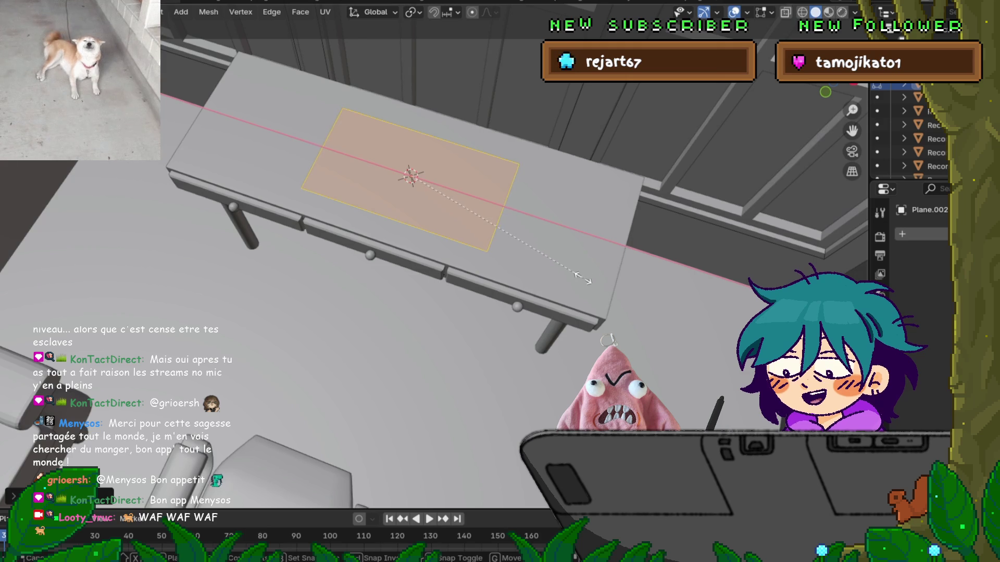
key("Return")
middle_click_drag(469, 260, 471, 211)
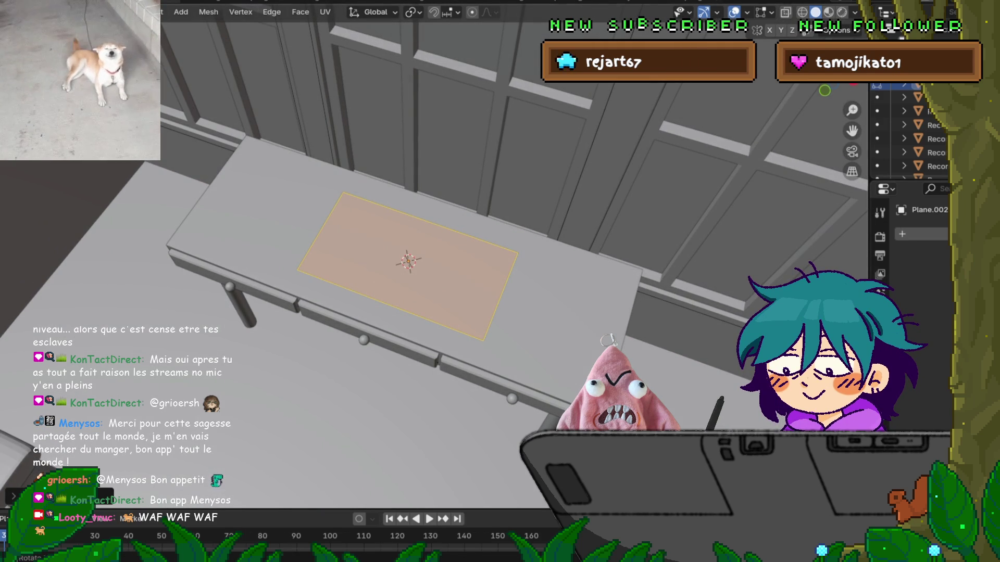
key("s")
key("x")
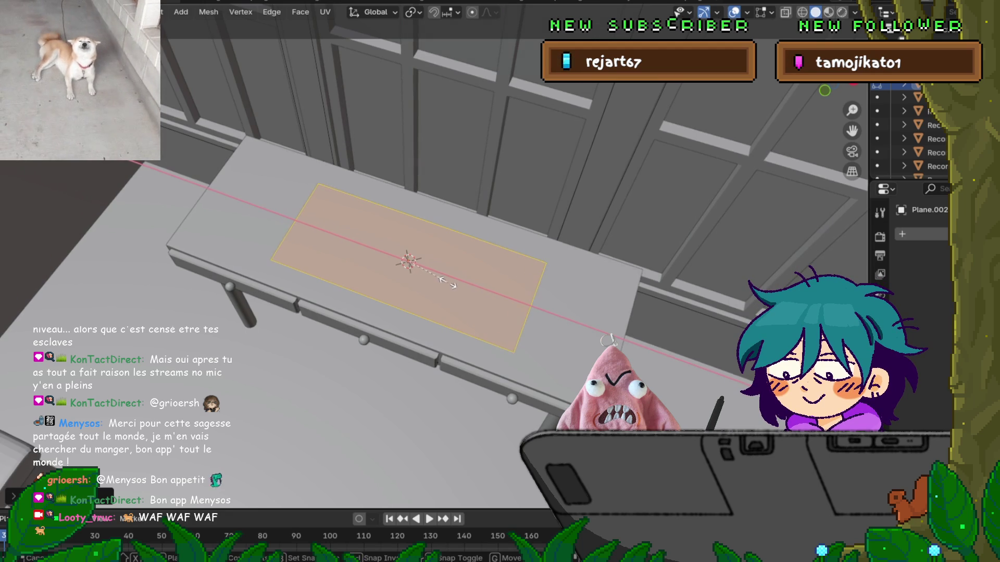
left_click(438, 281)
middle_click_drag(437, 281, 386, 290)
key("s")
key("x")
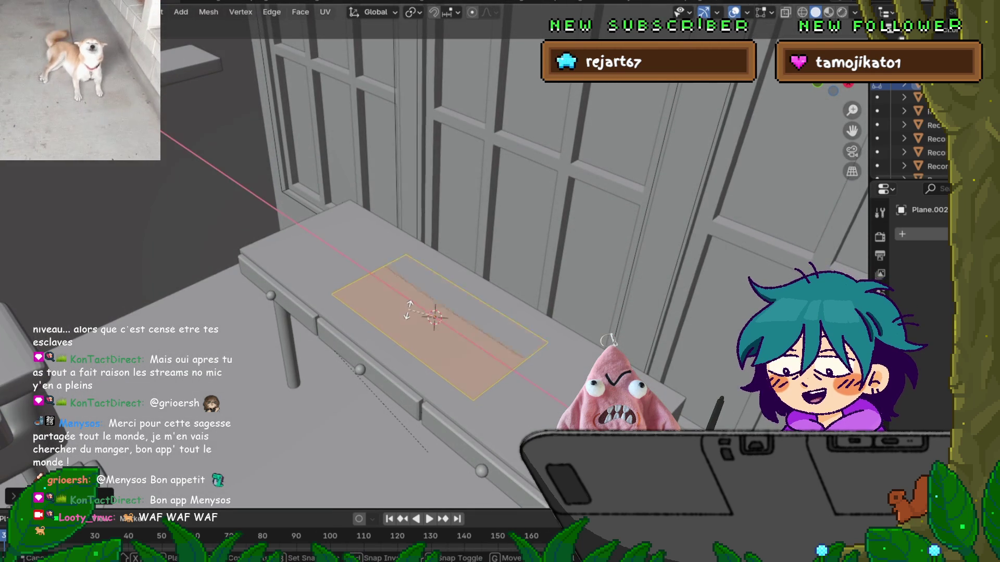
left_click(412, 307)
Stand the plane upright with a 90° X rotation and stretch it taller along Z.
type("rx90")
key("Return")
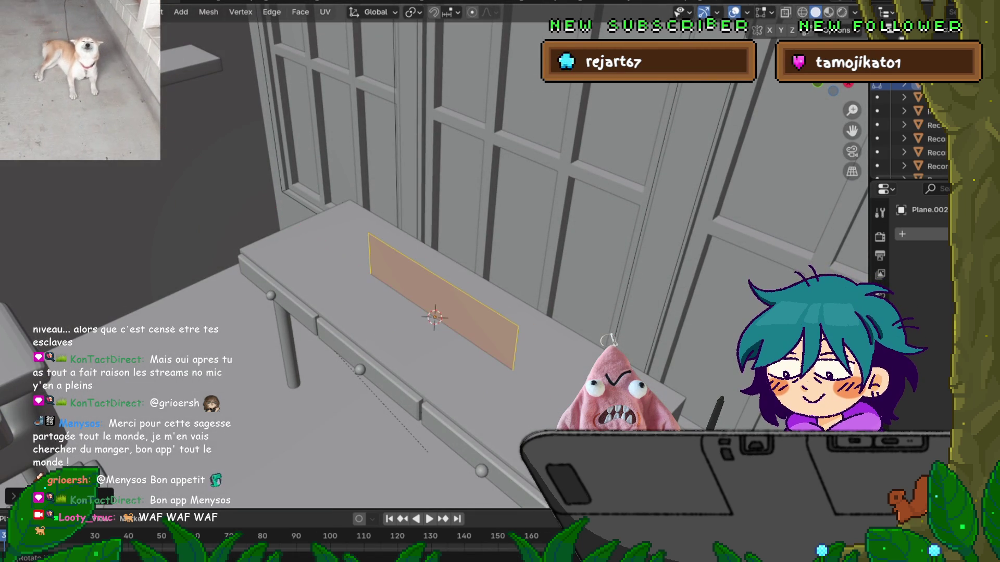
middle_click_drag(438, 292, 437, 255)
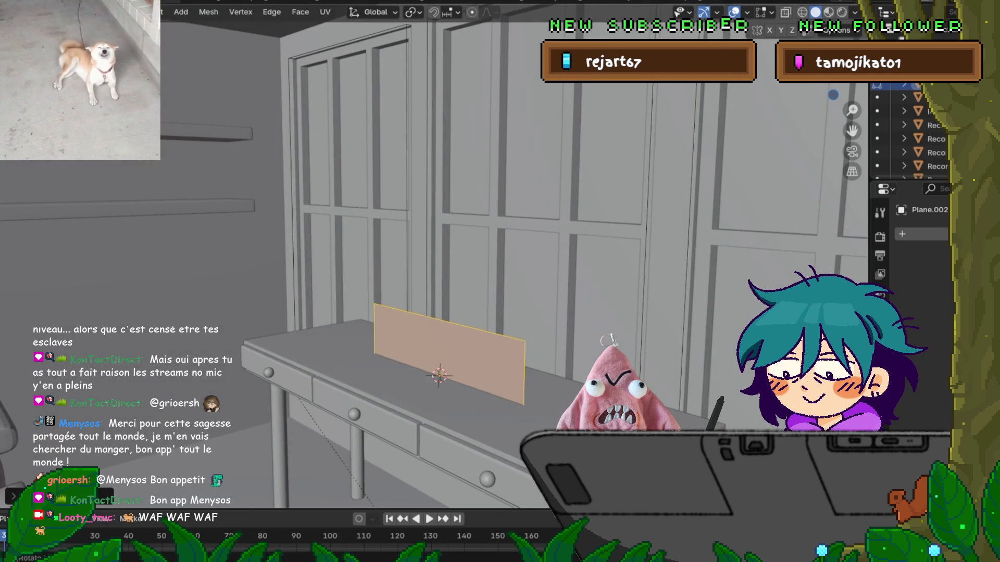
key("s")
key("z")
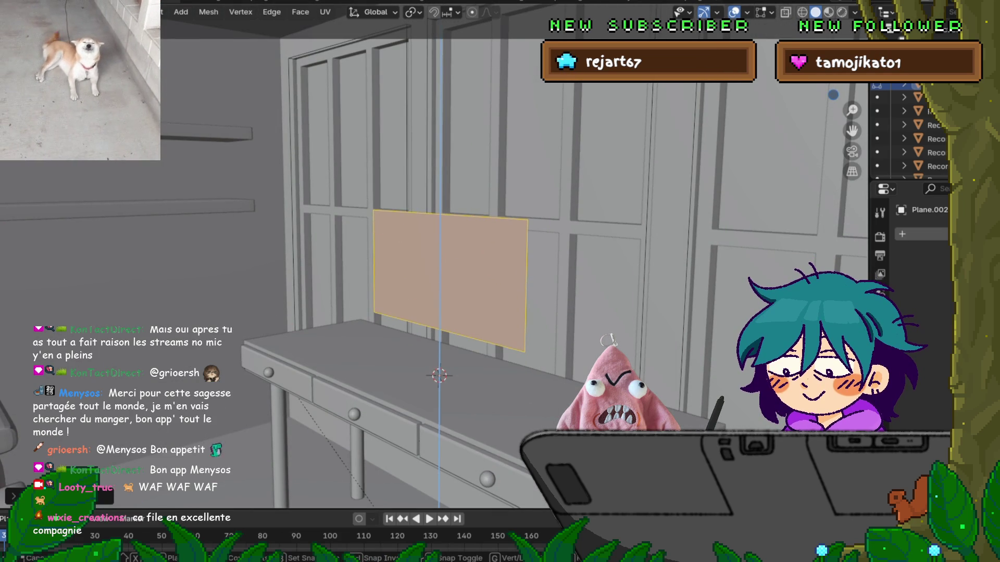
key("Return")
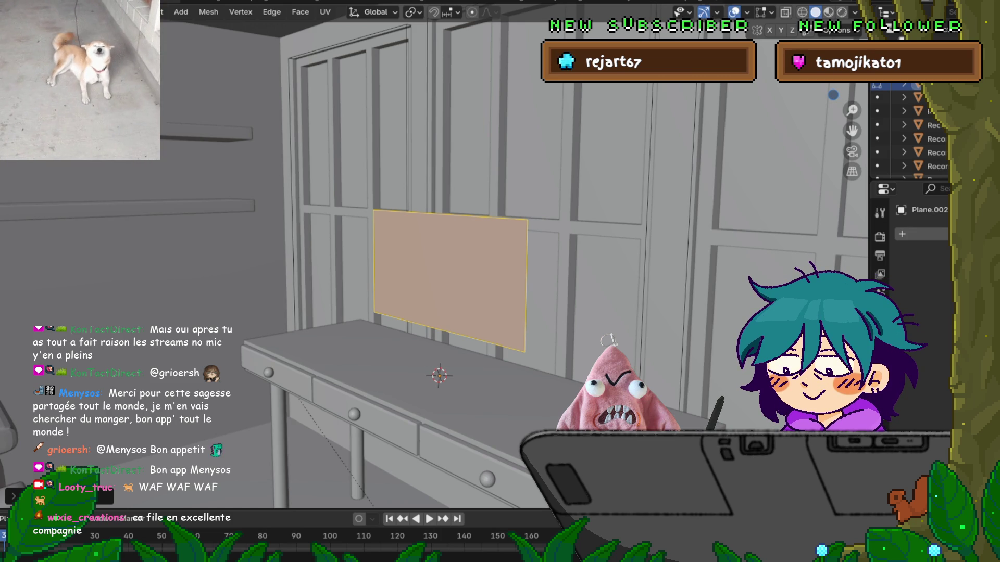
middle_click_drag(469, 313, 440, 312)
key("s")
key("z")
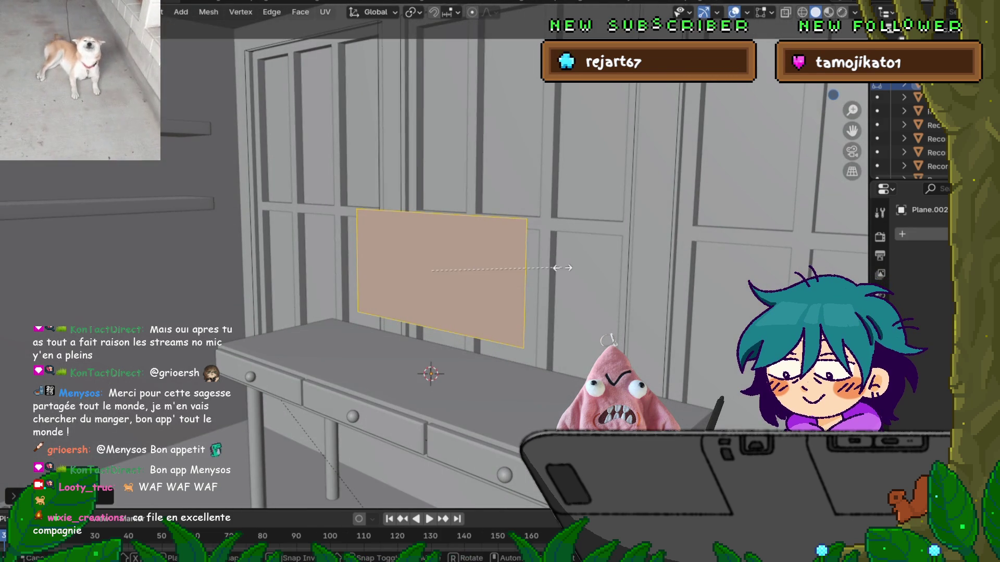
left_click(564, 262)
Move the upright plane along Y onto the desk, heighten it along Z, and deselect.
middle_click_drag(563, 262, 640, 264)
key("g")
key("y")
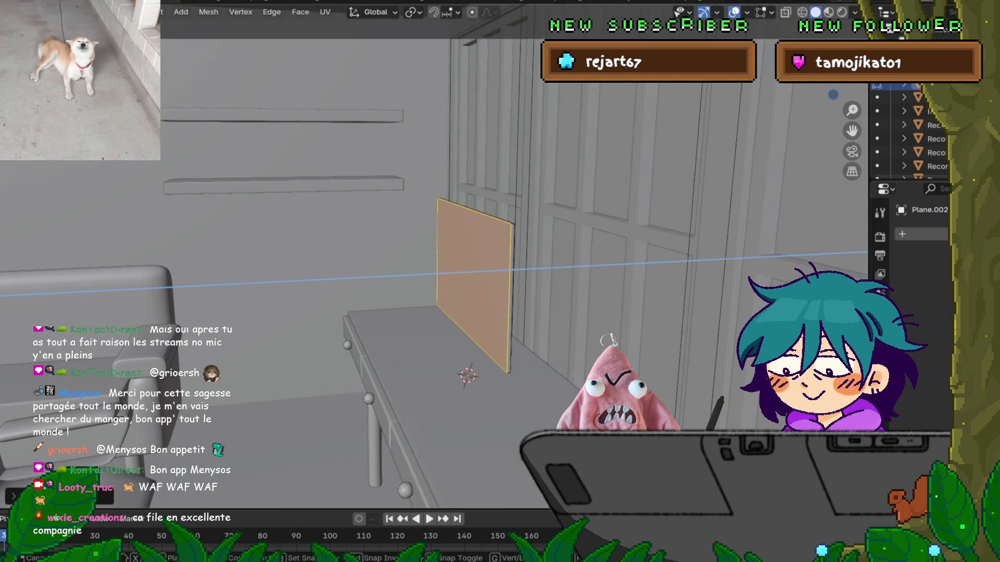
key("Return")
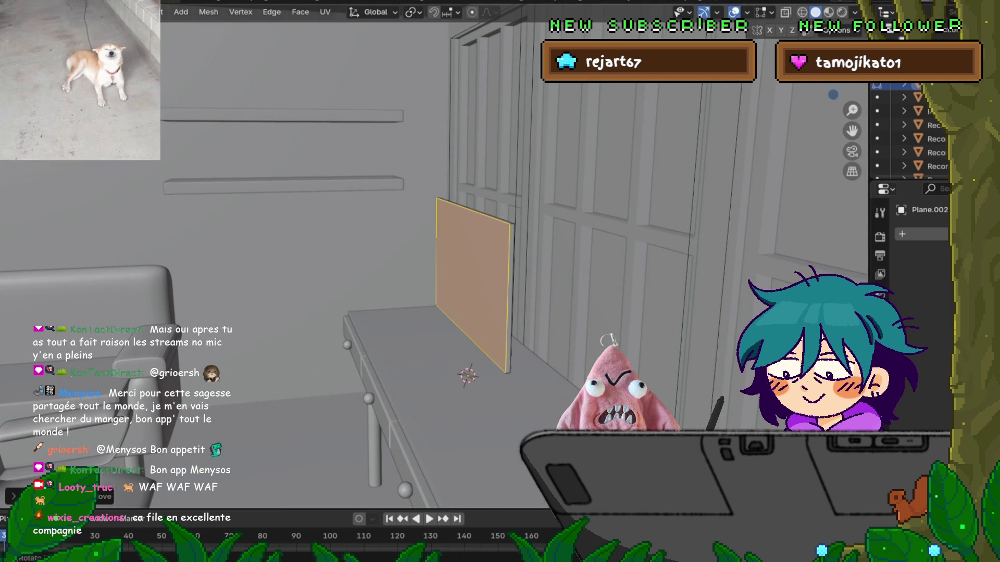
middle_click_drag(641, 263, 541, 259)
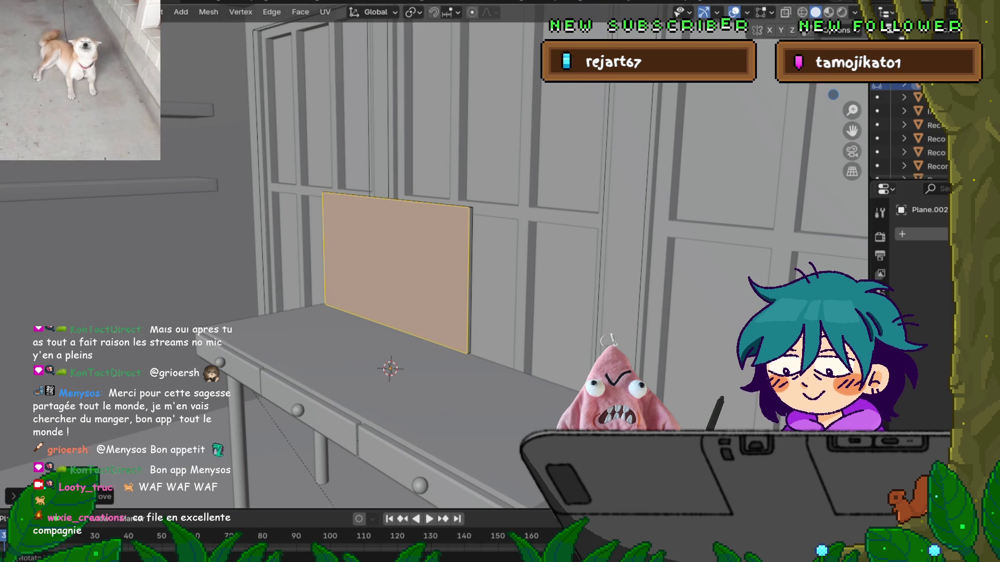
key("s")
key("z")
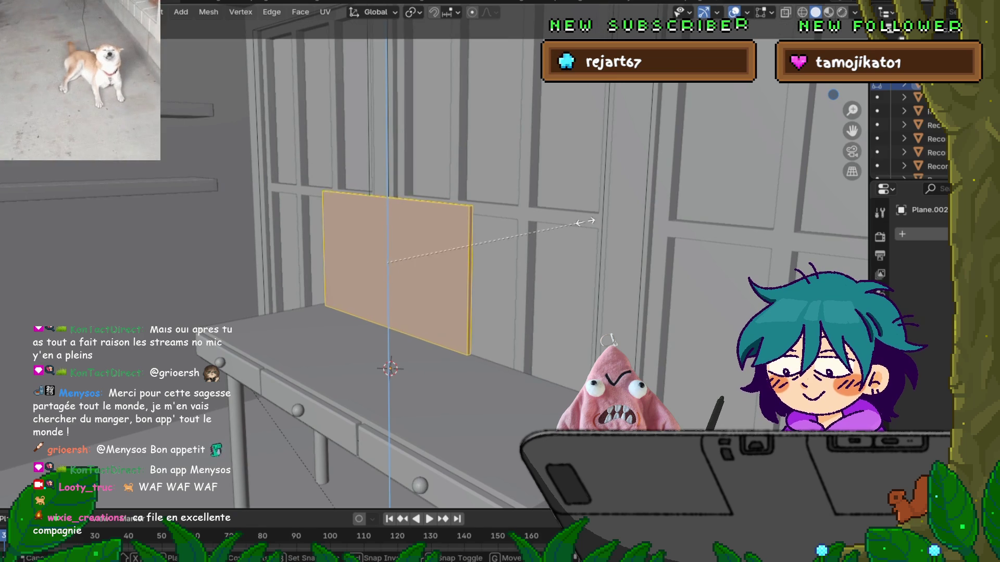
left_click(598, 225)
mouse_move(468, 260)
middle_mouse_down()
mouse_move(406, 261)
mouse_move(472, 262)
middle_mouse_up()
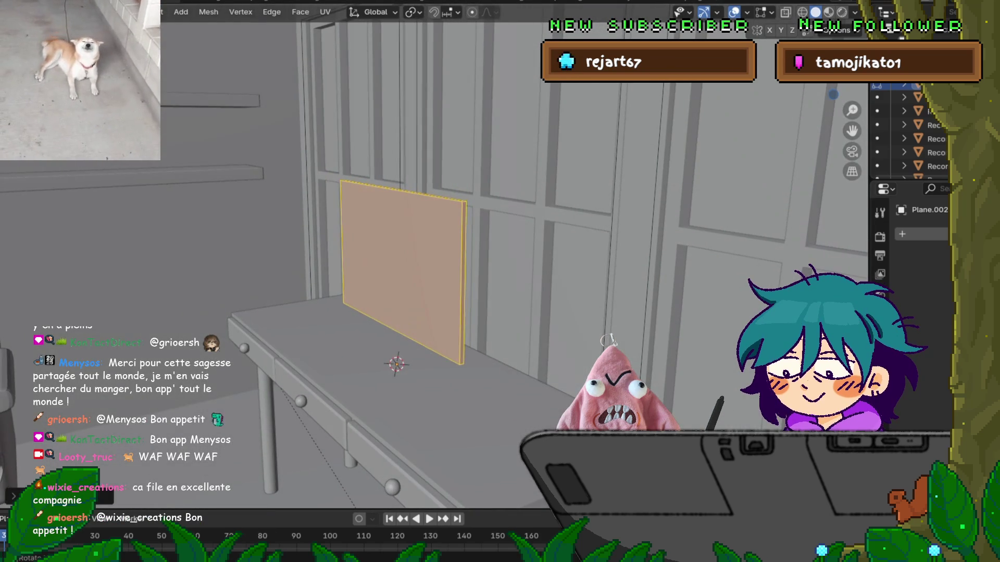
key("alt+a")
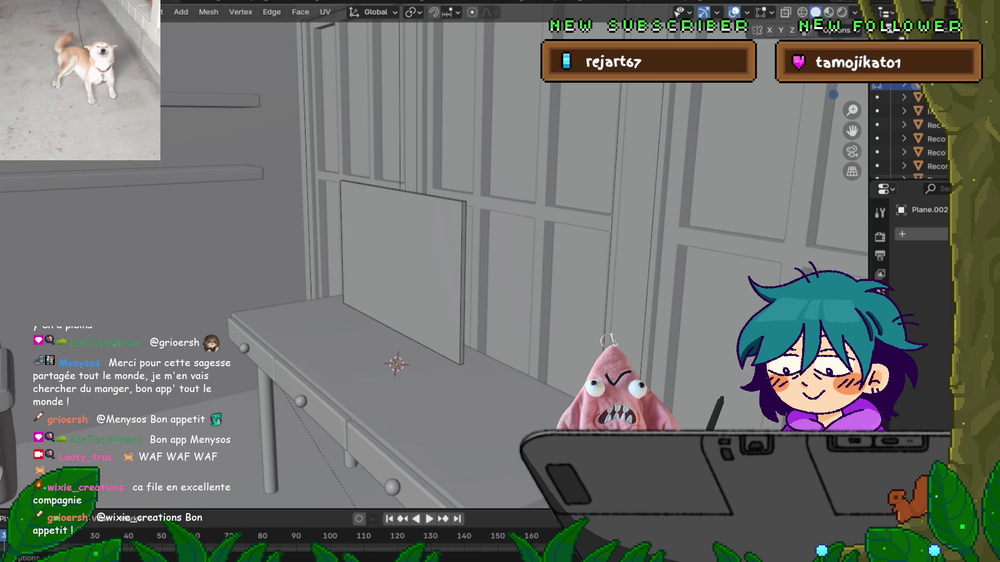
Return Plane.002 to Object Mode and give it smooth shading.
key("a")
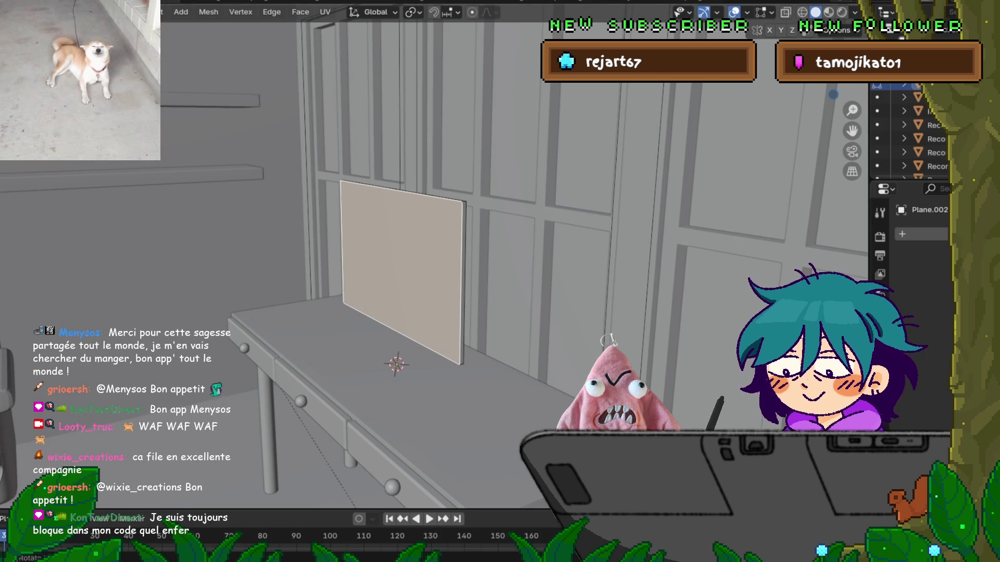
key("Tab")
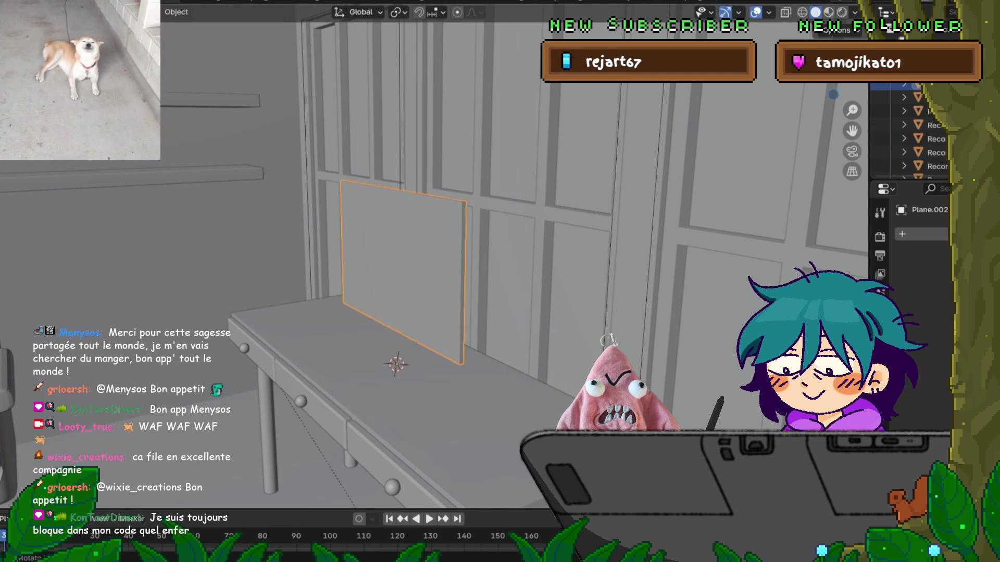
right_click(334, 237)
left_click(334, 237)
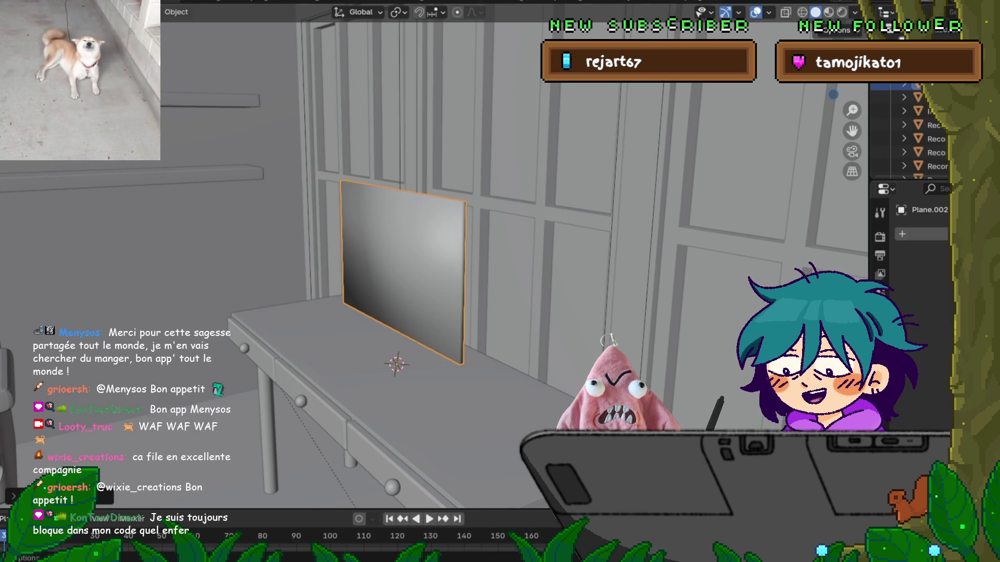
key("F4")
key("Escape")
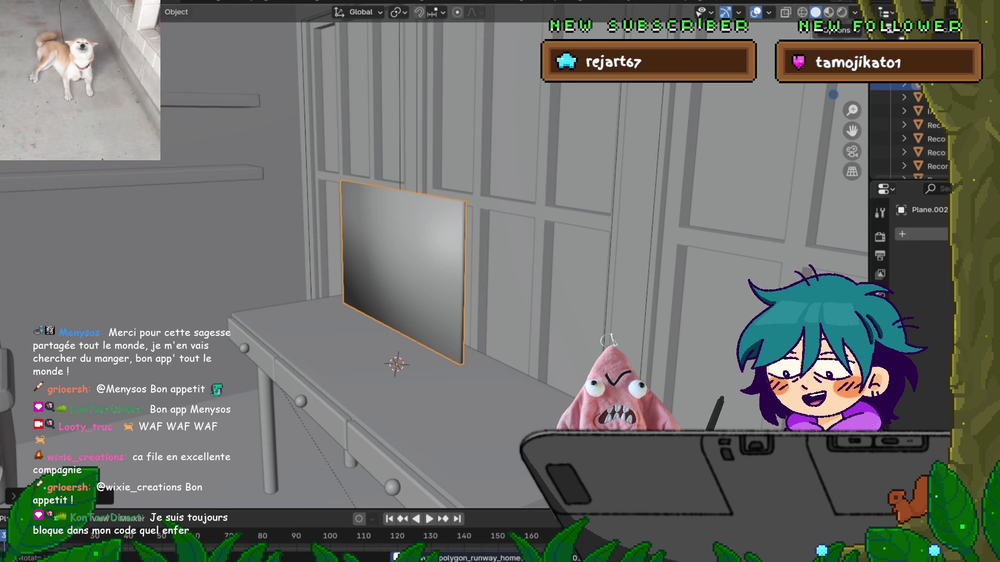
middle_click_drag(395, 261, 417, 260)
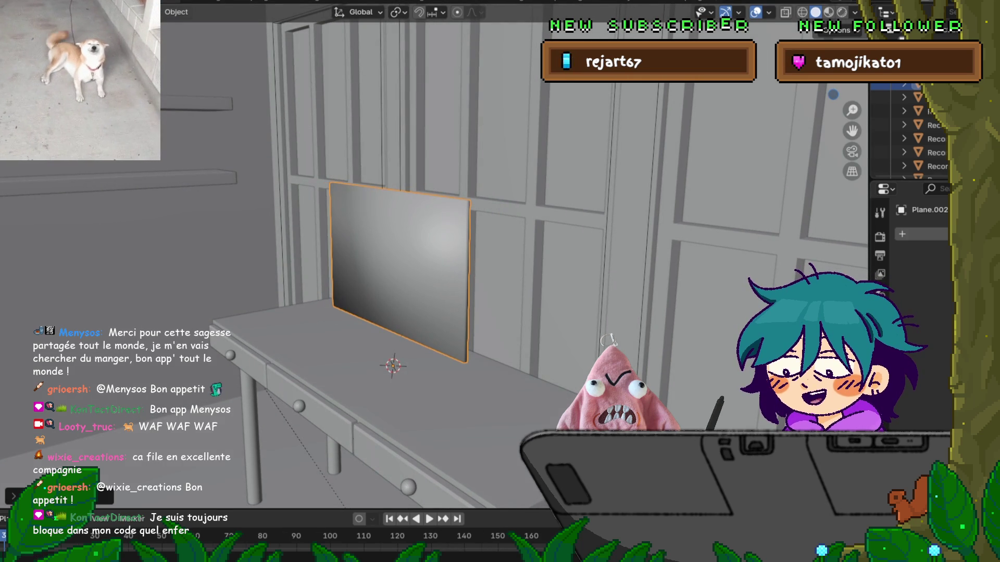
Add a Subdivision Surface modifier to Plane.002 at level 2, then enter Edit Mode.
left_click(904, 235)
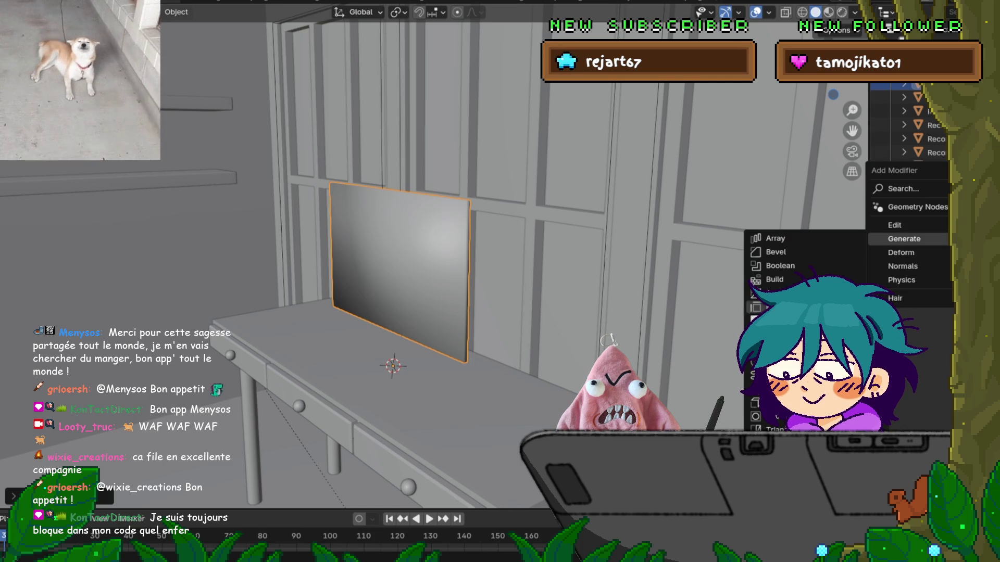
left_click(776, 416)
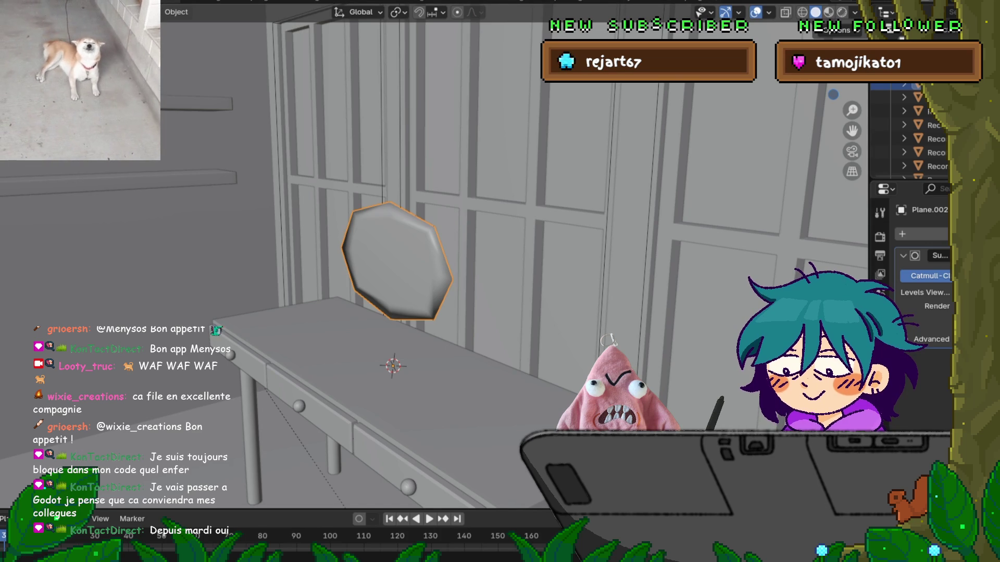
key("ctrl+2")
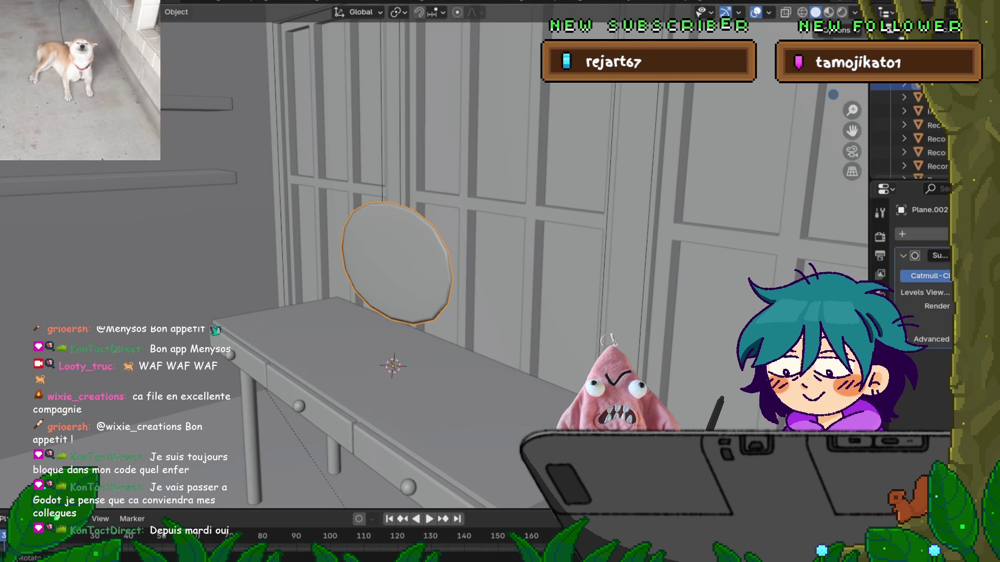
key("Tab")
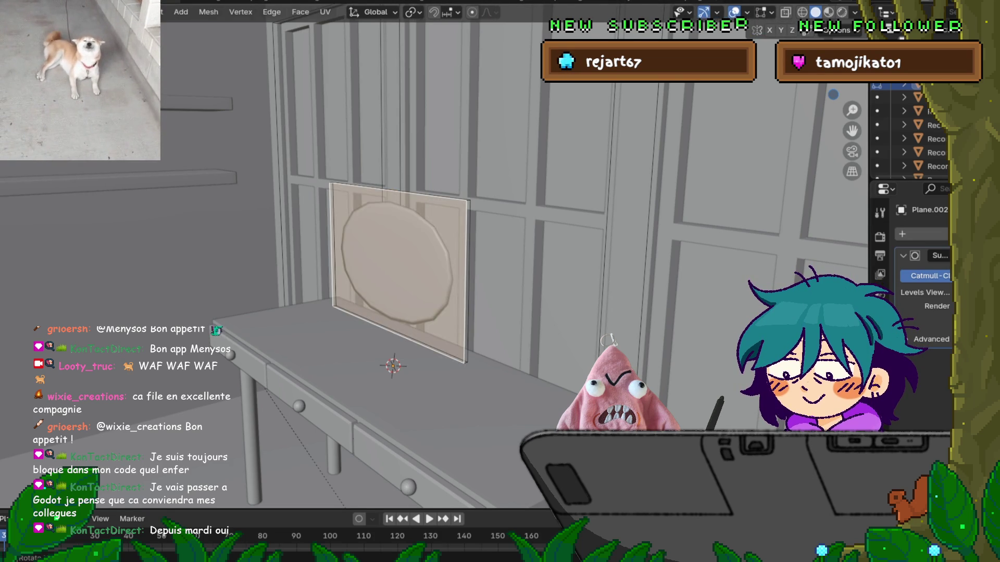
Cut two vertical edge loops and scale them along X toward the side edges.
middle_click_drag(390, 312, 370, 323)
key("ctrl+r")
scroll(369, 265, "up", 1)
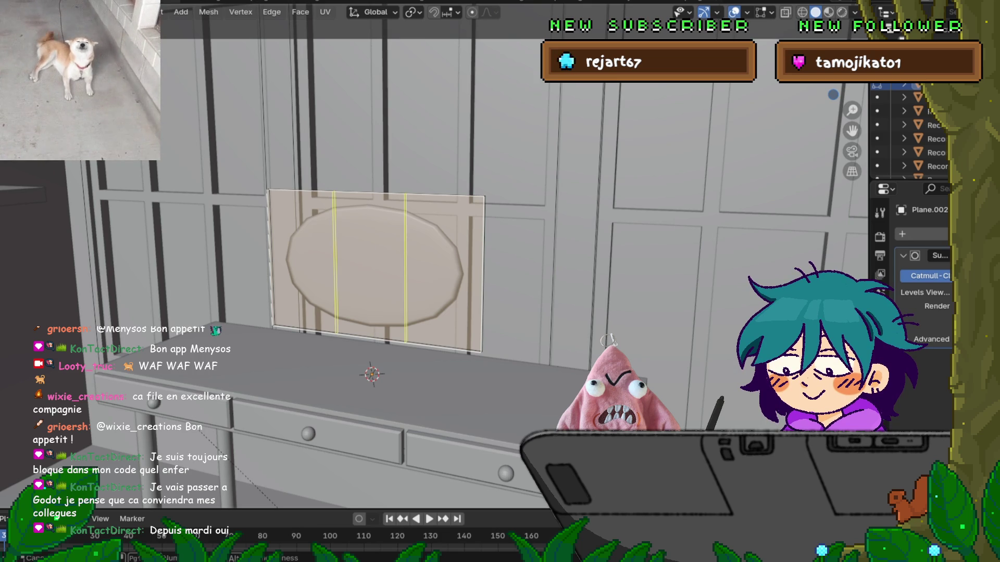
left_click(370, 266)
right_click(369, 265)
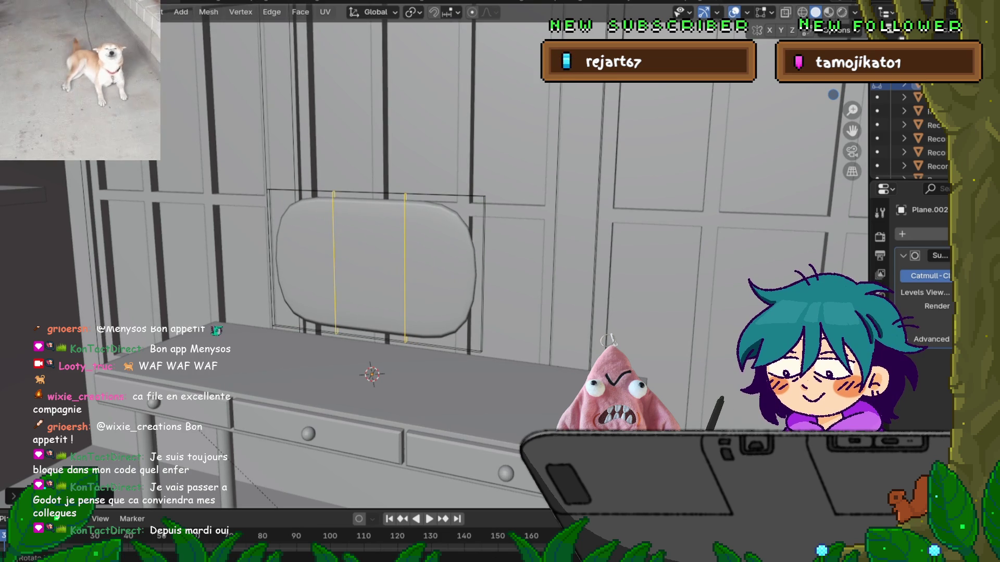
key("s")
key("x")
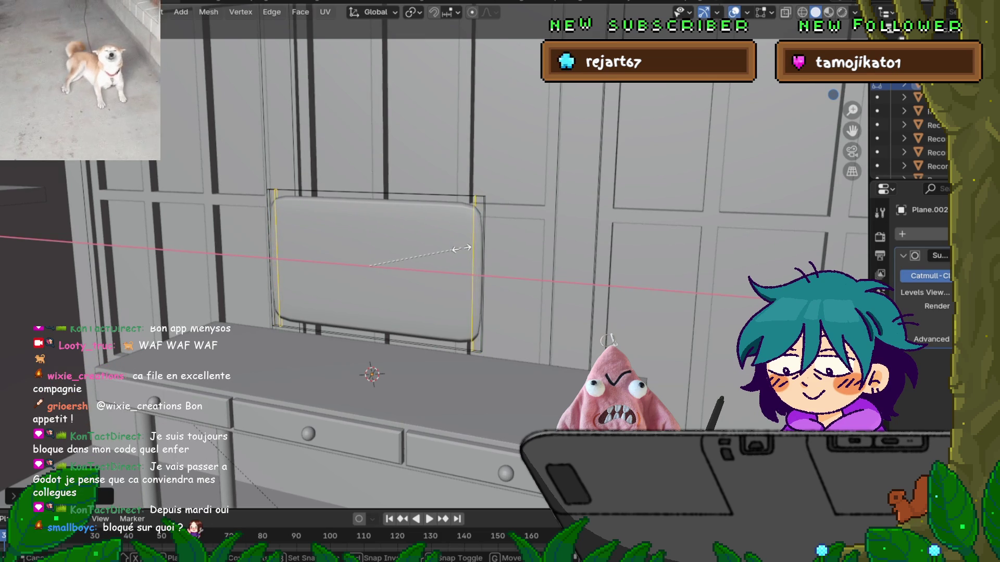
left_click(467, 248)
key("ctrl+r")
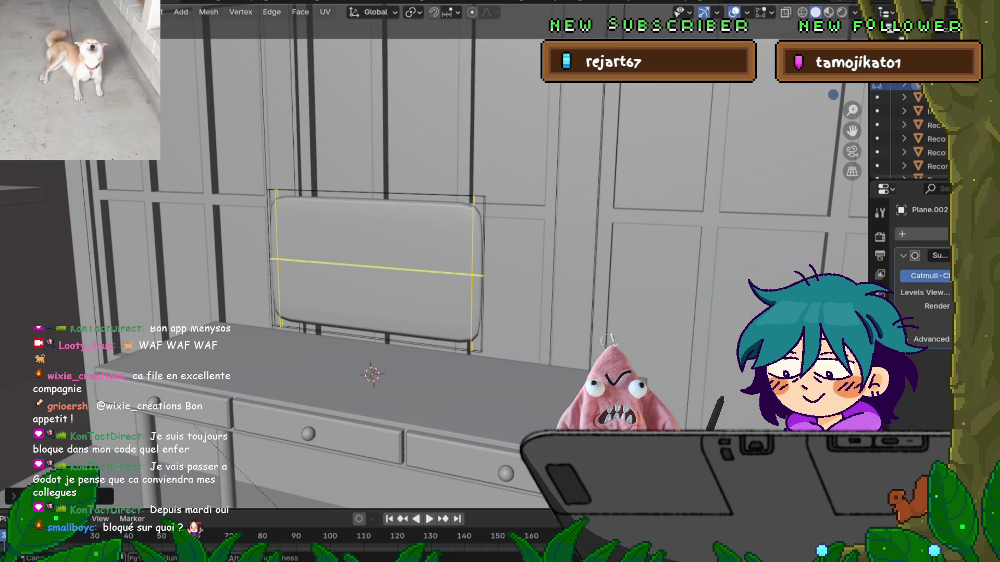
left_click(474, 274)
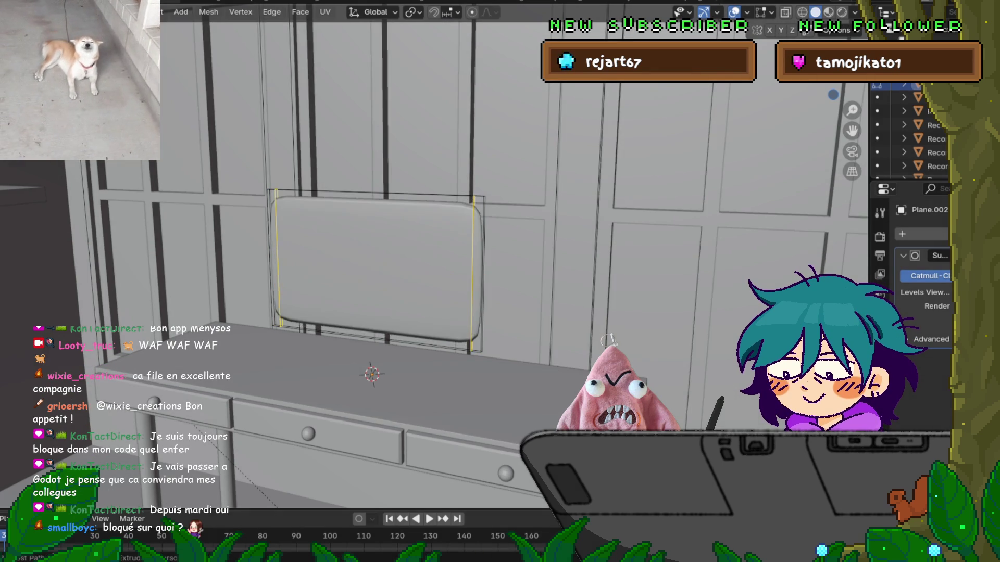
Cut two horizontal edge loops and scale them along Z toward the top and bottom edges.
key("ctrl+r")
scroll(481, 250, "up", 1)
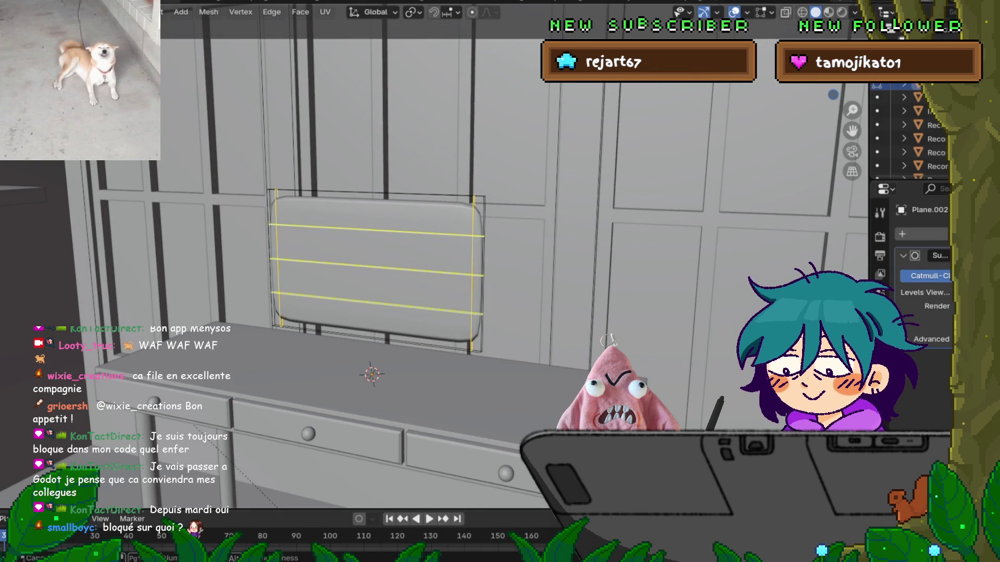
left_click(481, 241)
key("g")
key("y")
key("s")
key("z")
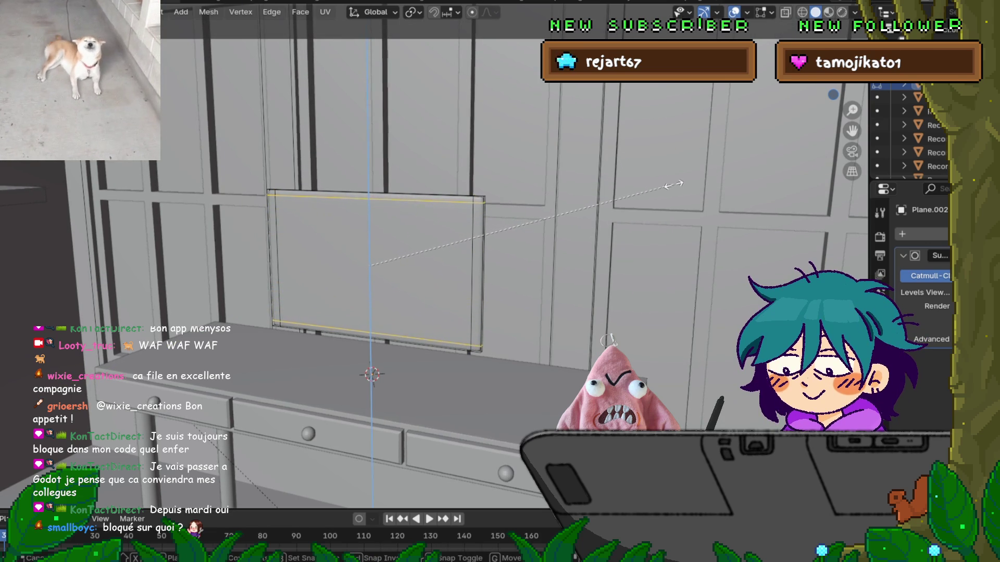
left_click(680, 184)
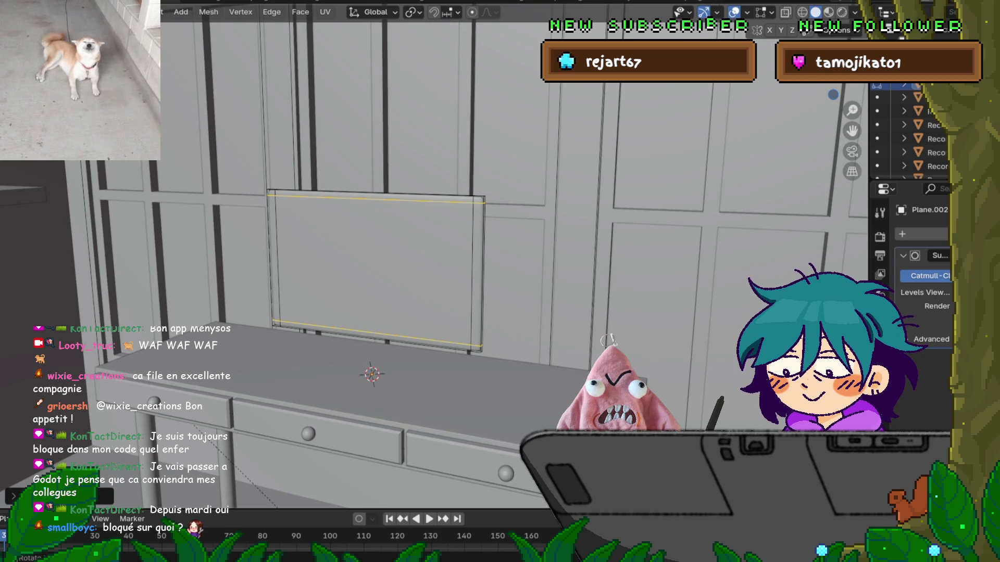
Zoom in, view the panel edge-on, and select its front-face edge loop.
scroll(435, 255, "up", 5)
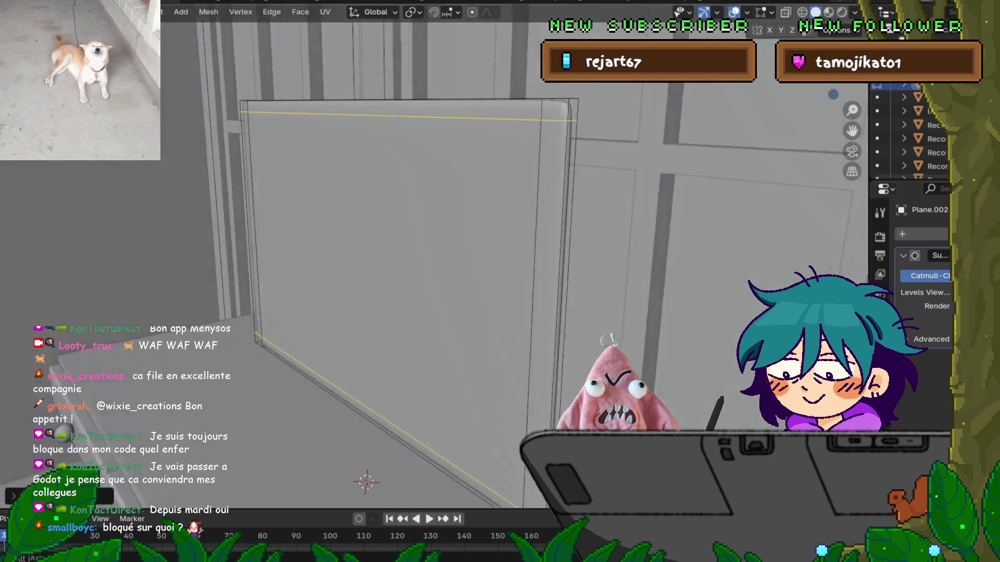
middle_click_drag(434, 255, 468, 250)
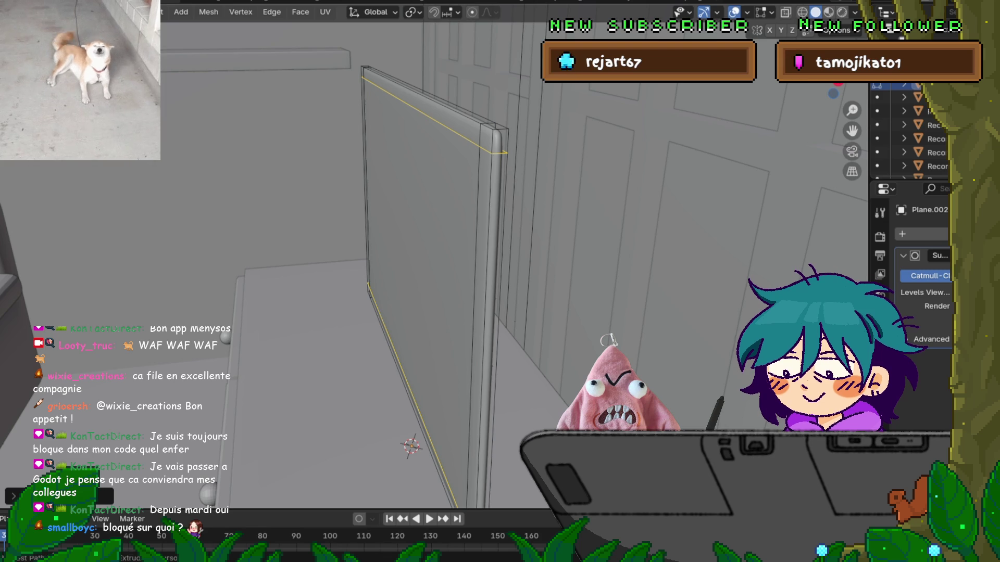
left_click(366, 208, "alt+shift")
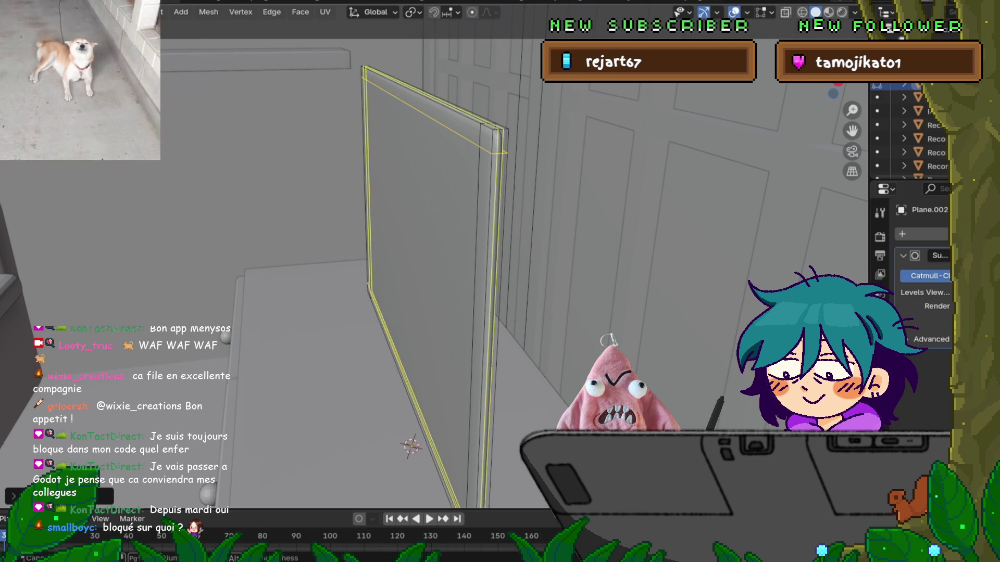
Select the panel's thickness edge loop and scale it along Y toward the rim.
left_click(501, 313, "alt+shift")
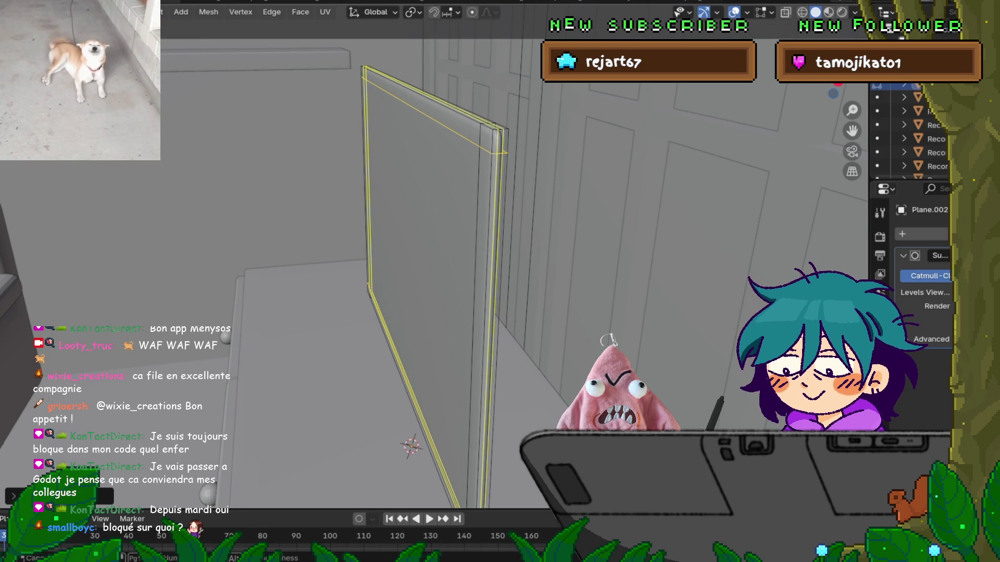
left_click(499, 154, "alt")
key("g")
key("g")
key("Escape")
key("s")
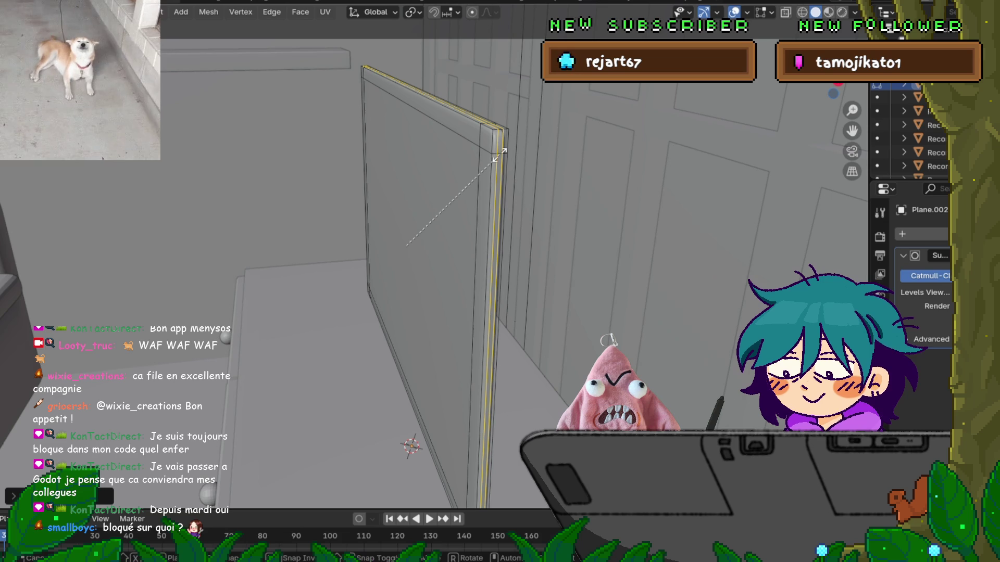
key("z")
key("x")
key("y")
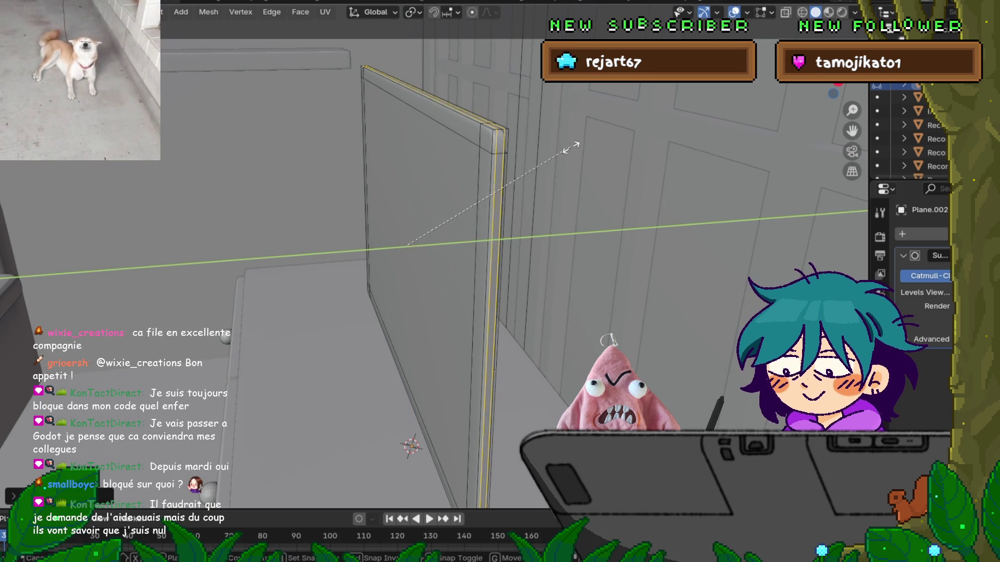
left_click(694, 160)
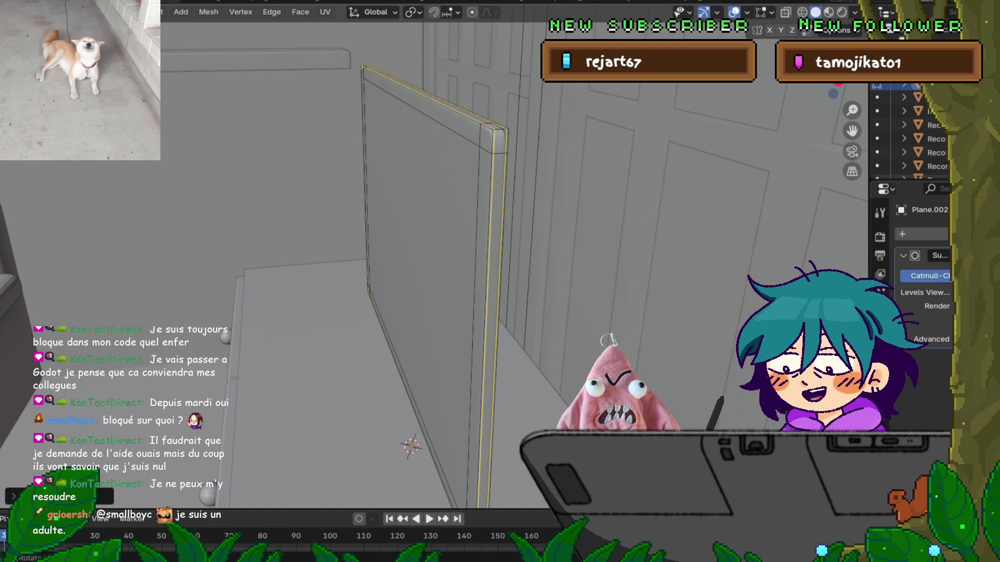
Tighten the rim edge loops further with two more Y-axis scales.
mouse_move(417, 260)
middle_mouse_down()
mouse_move(375, 260)
mouse_move(317, 236)
middle_mouse_up()
key("s")
key("y")
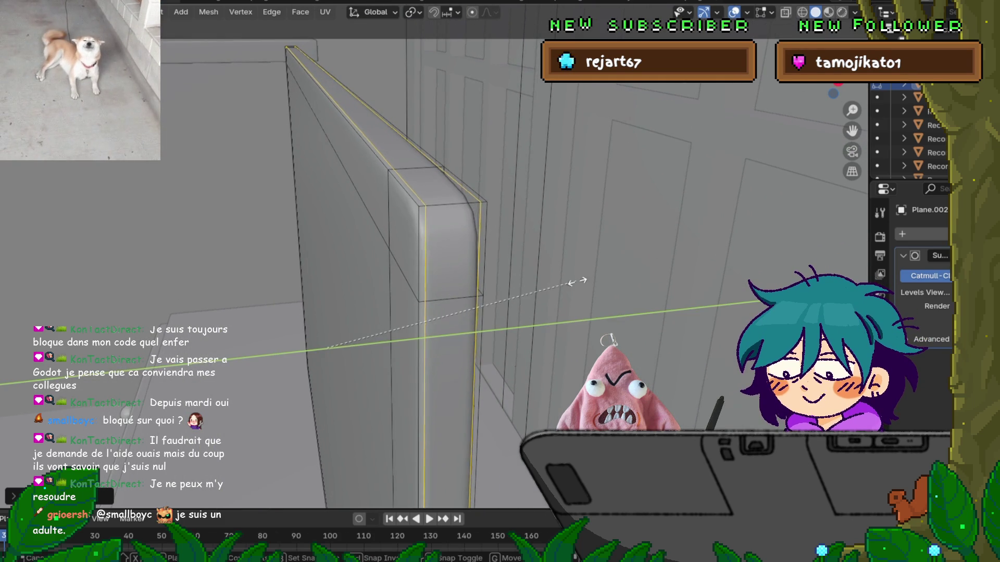
left_click(604, 279)
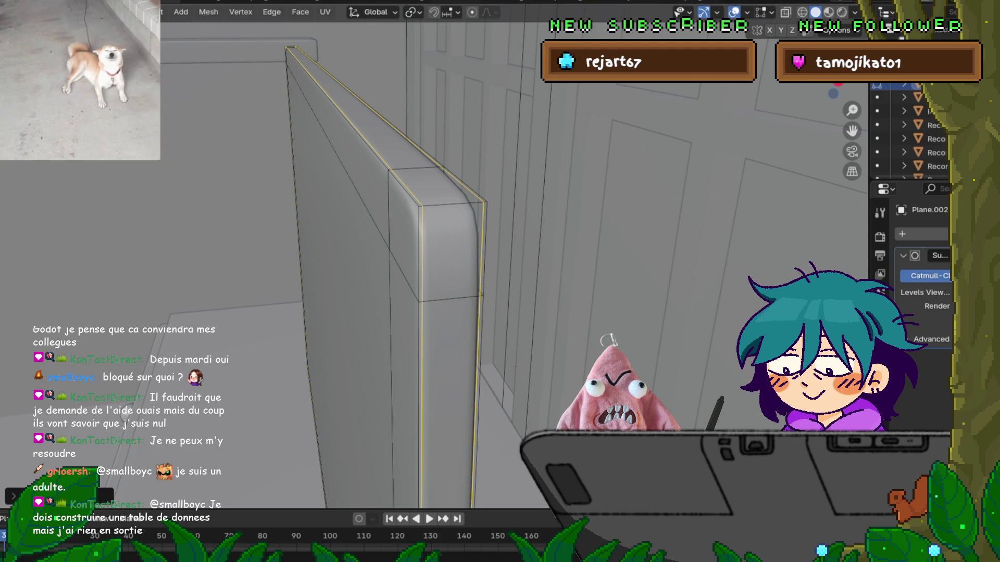
key("s")
key("z")
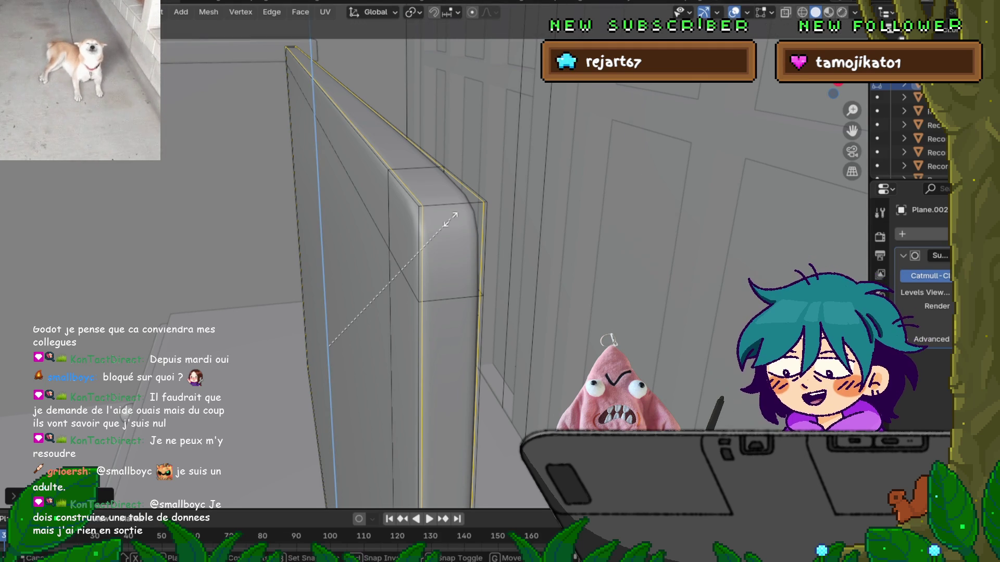
key("y")
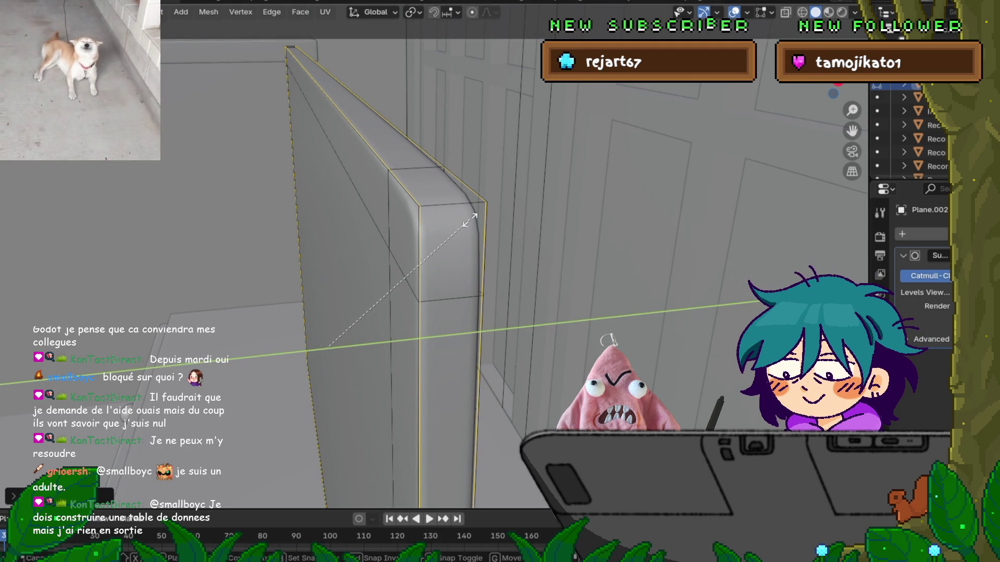
left_click(469, 221)
mouse_move(469, 221)
middle_mouse_down()
mouse_move(379, 471)
mouse_move(339, 292)
mouse_move(292, 304)
mouse_move(307, 305)
middle_mouse_up()
scroll(339, 292, "down", 3)
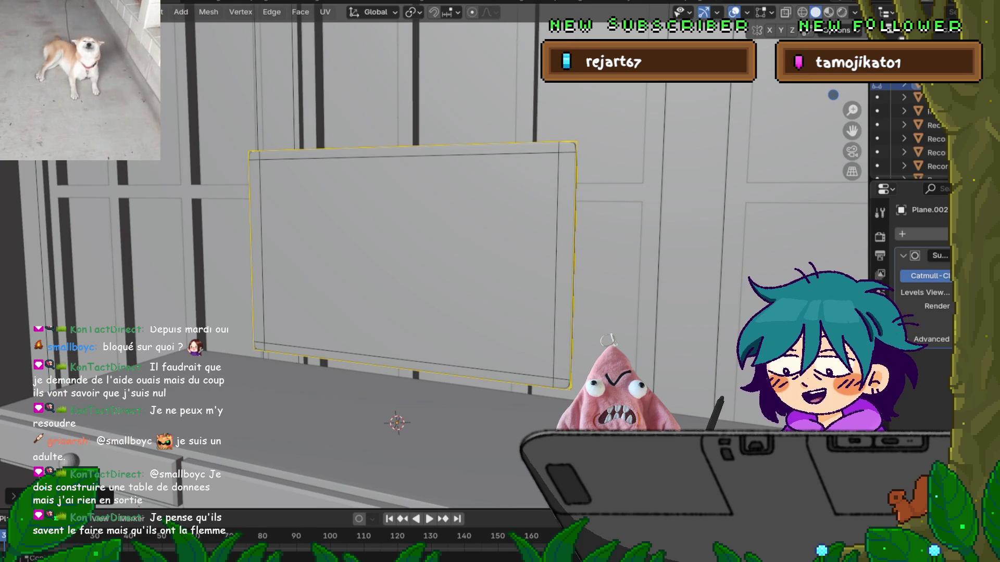
Inspect the smoothed panel in isolated local view, then re-enter Edit Mode with everything deselected.
key("Tab")
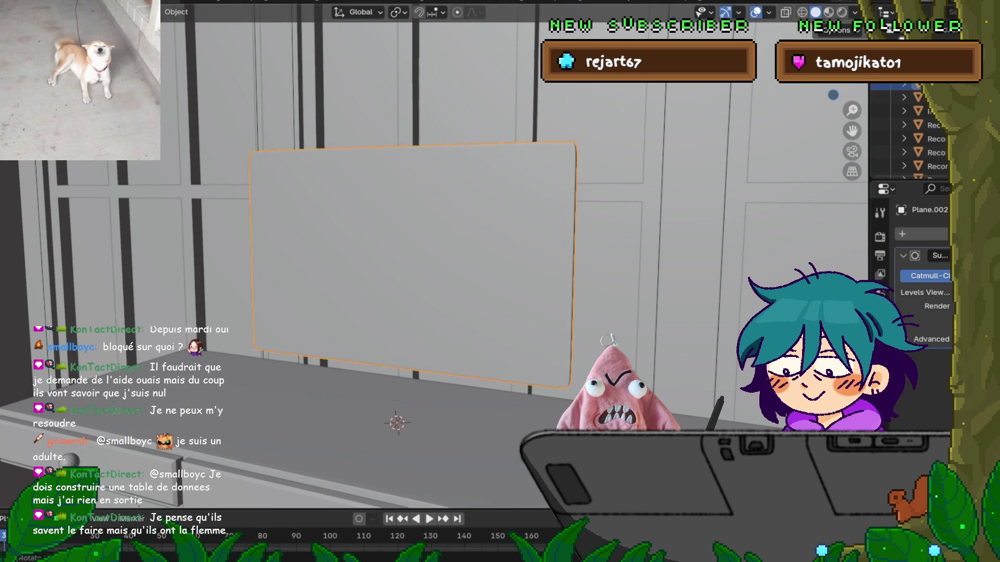
key("KP_Divide")
mouse_move(432, 282)
middle_mouse_down()
mouse_move(495, 284)
mouse_move(448, 284)
middle_mouse_up()
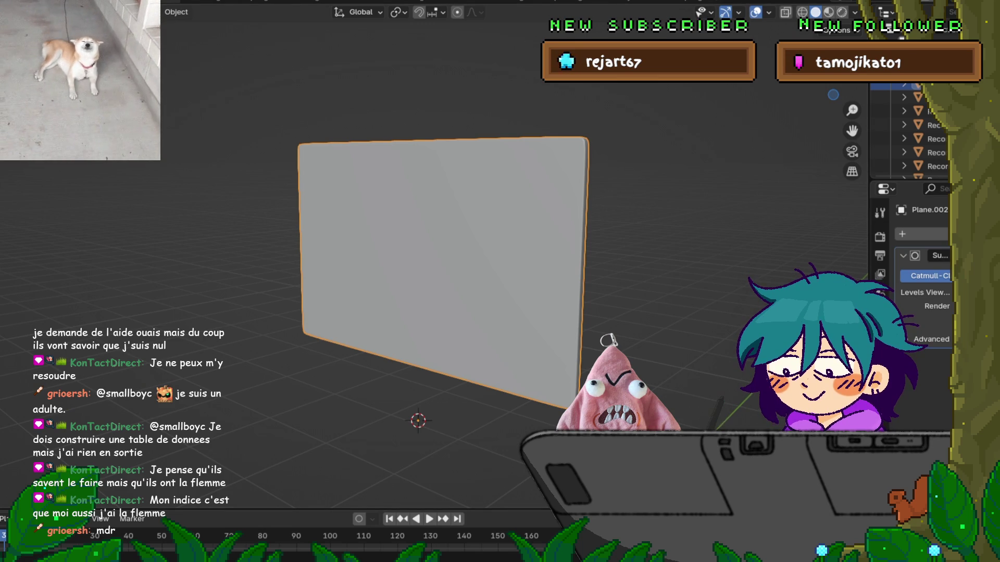
mouse_move(417, 260)
middle_mouse_down()
mouse_move(364, 261)
mouse_move(453, 255)
middle_mouse_up()
key("Tab")
key("alt+a")
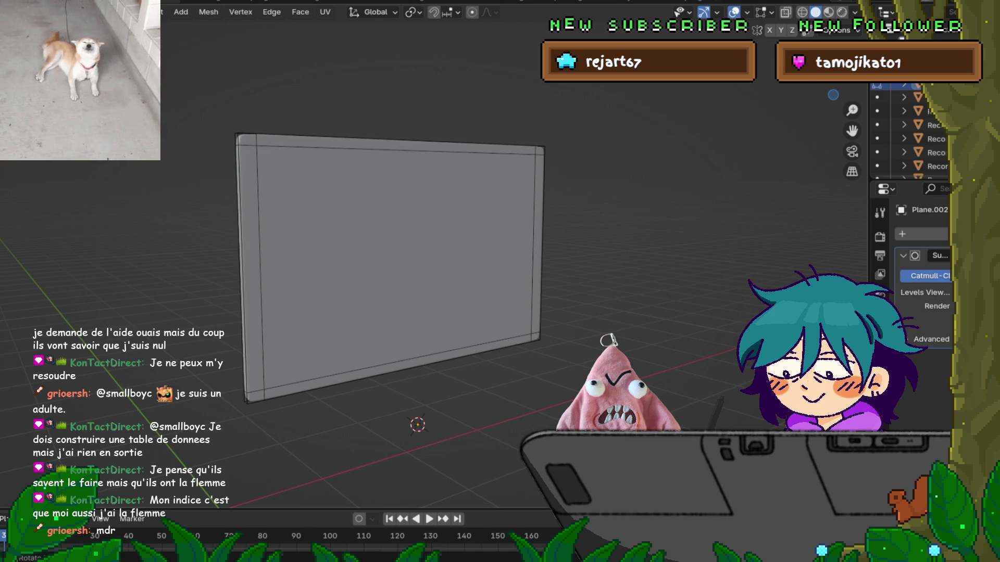
Inset the panel's front face into a thin bezel border.
left_click(395, 265)
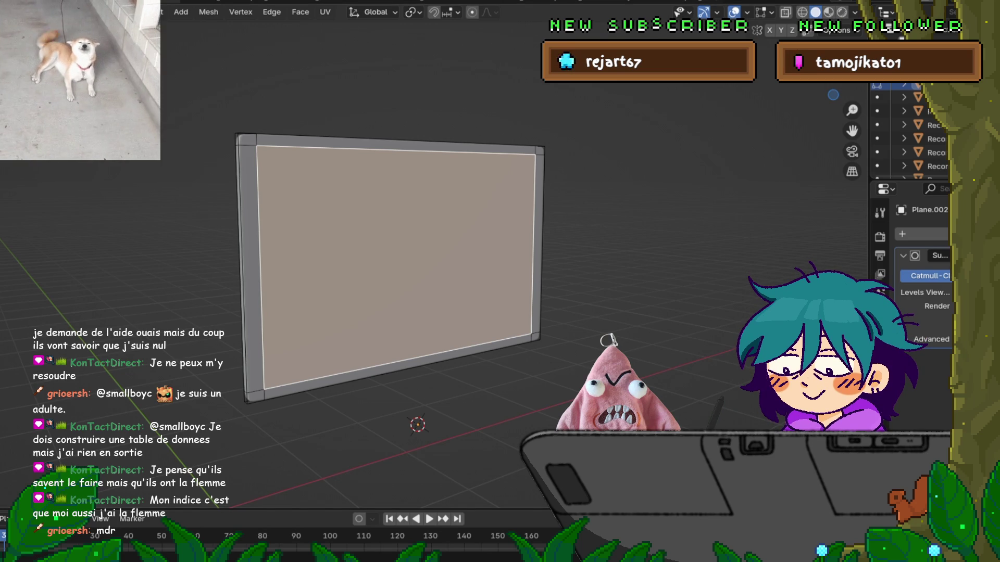
key("i")
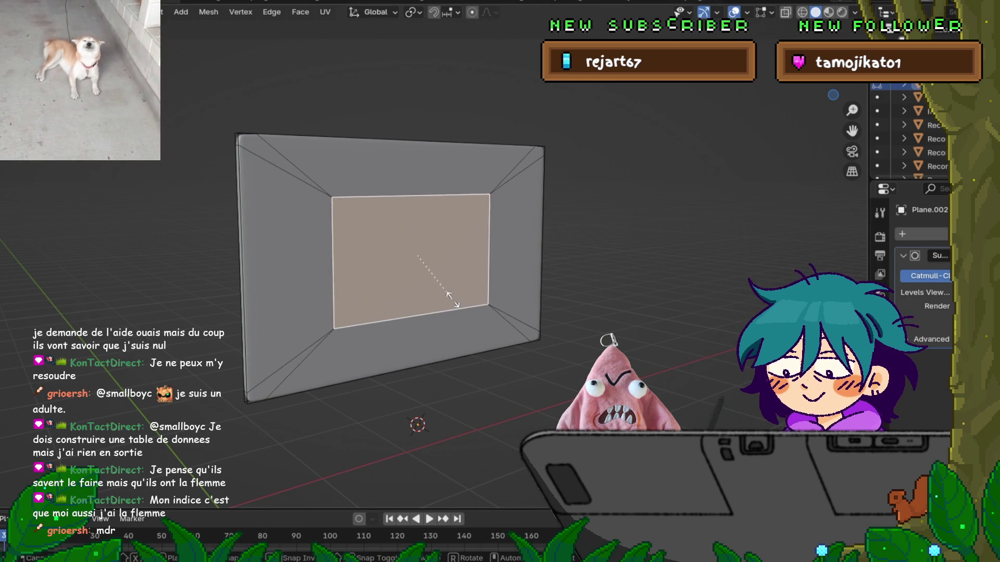
left_click(469, 292)
middle_click_drag(417, 312, 521, 313)
Push the inner screen face back along the Y axis.
key("g")
key("y")
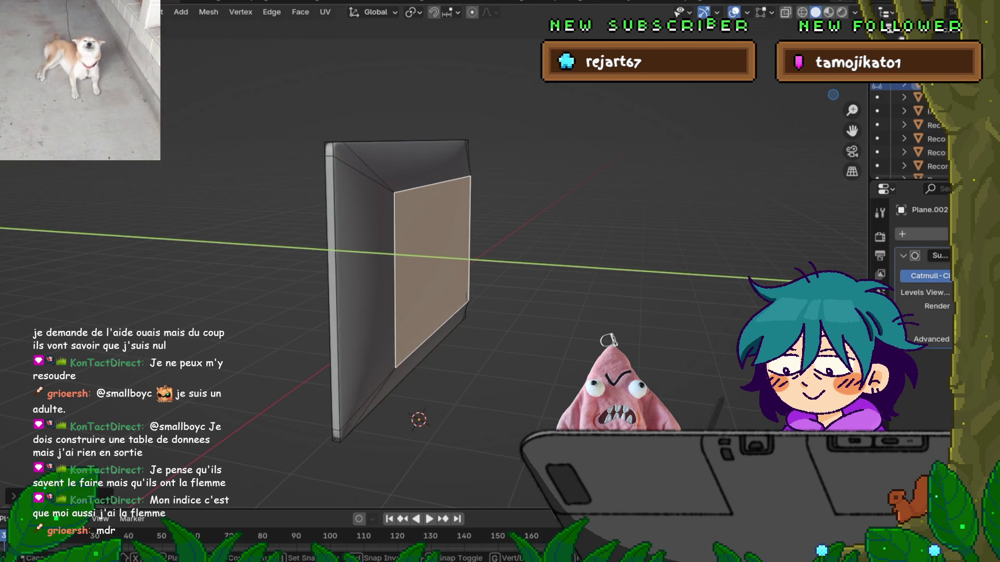
key("Return")
middle_click_drag(468, 312, 522, 312)
key("g")
key("y")
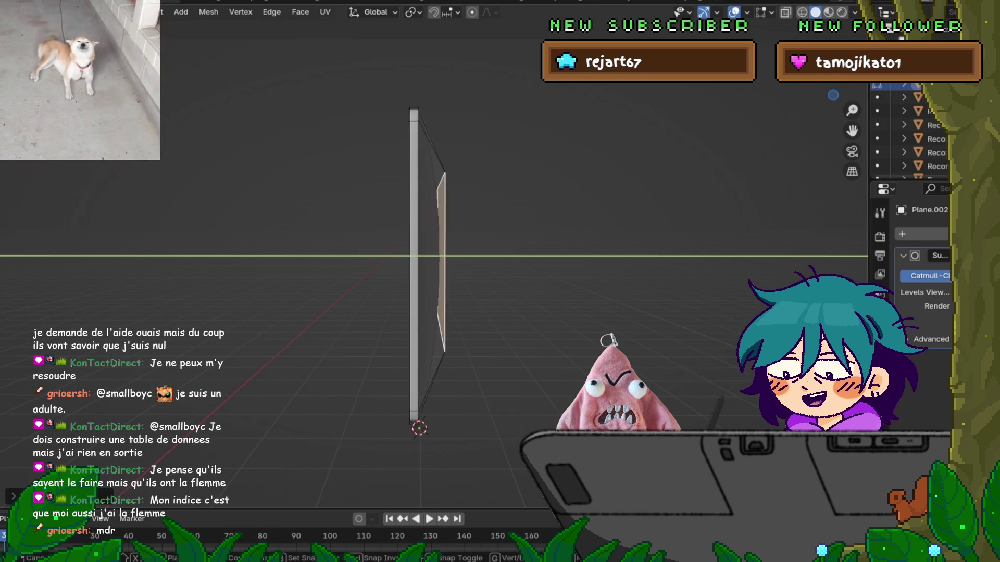
key("Return")
Lower the inner face along Z, then return to Object Mode.
key("g")
key("x")
key("Escape")
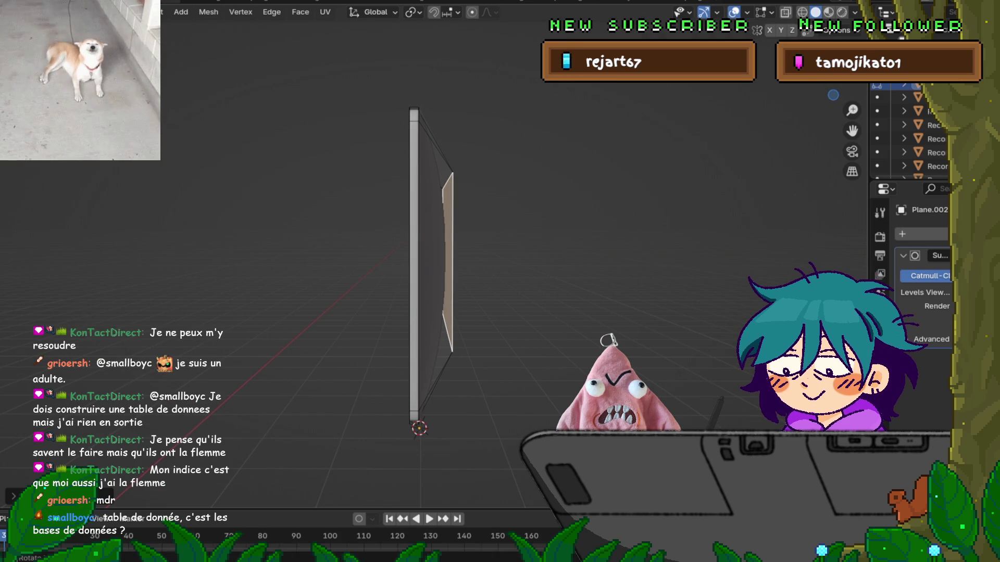
key("g")
key("z")
key("Return")
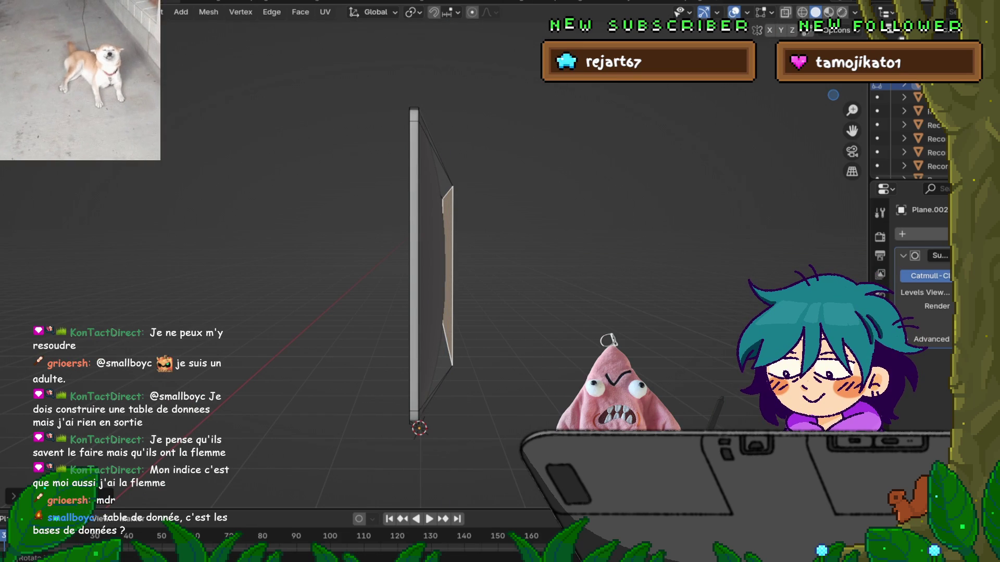
scroll(419, 260, "down", 2)
mouse_move(469, 260)
middle_mouse_down()
mouse_move(416, 245)
mouse_move(302, 249)
mouse_move(406, 250)
middle_mouse_up()
key("Tab")
scroll(419, 260, "up", 3)
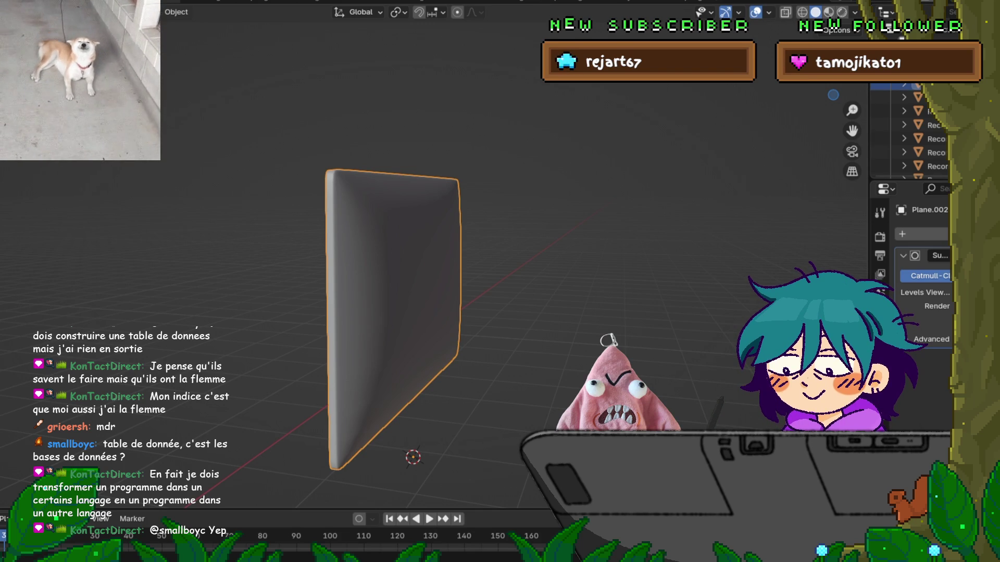
Switch the viewport to MatCap lighting with the glossy red matcap so the panel shows red.
left_click(854, 12)
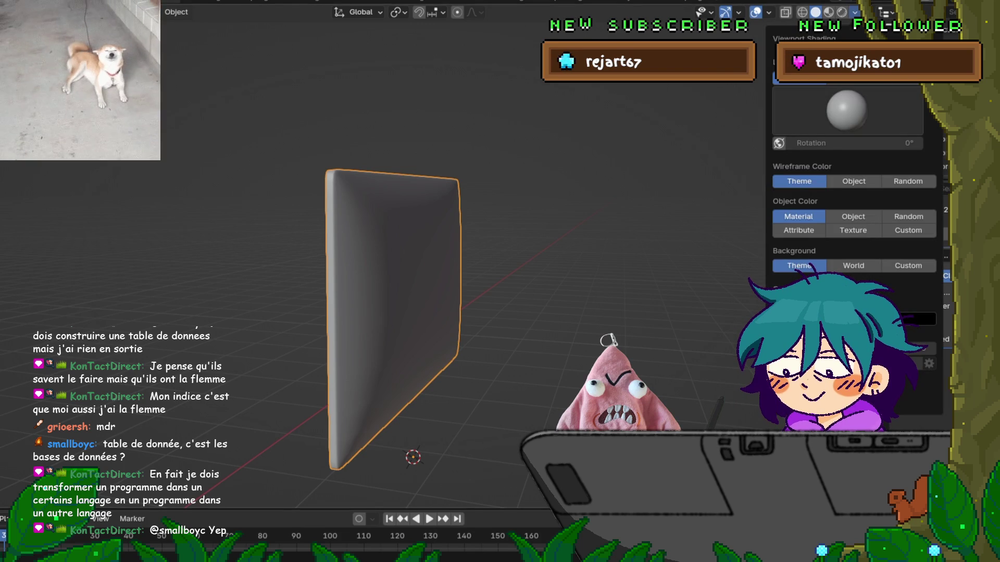
left_click(852, 78)
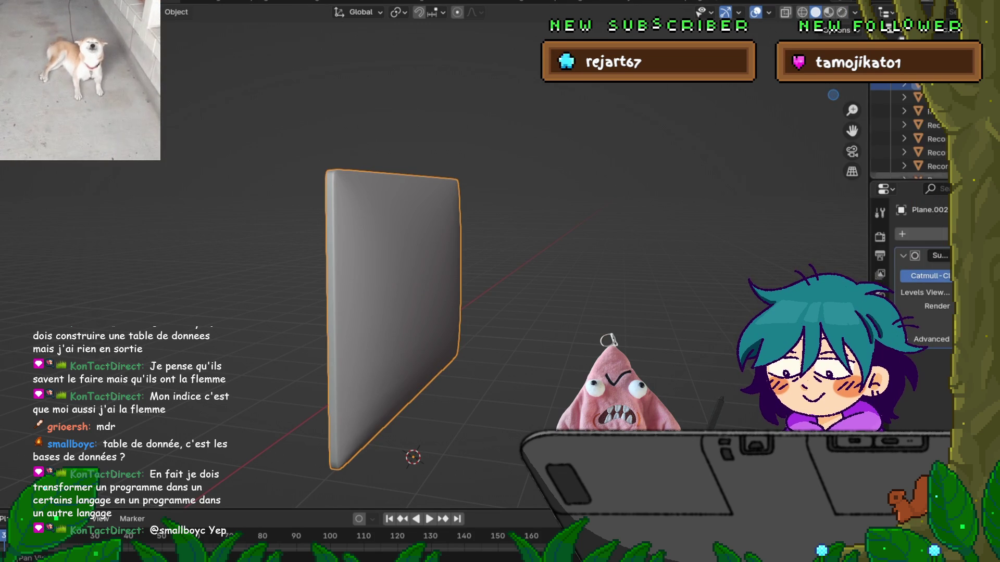
left_click(854, 12)
left_click(847, 109)
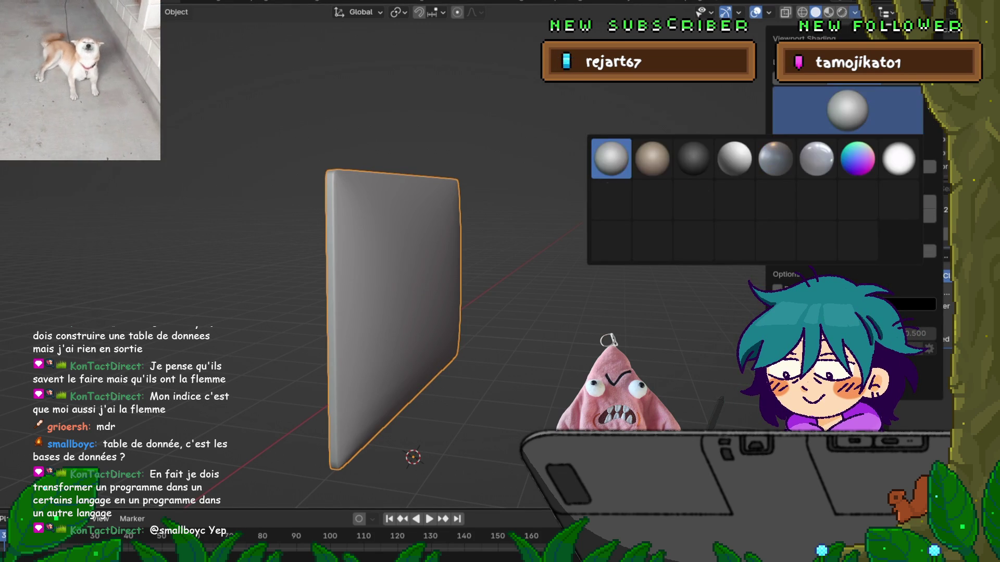
left_click(857, 199)
mouse_move(521, 312)
middle_mouse_down()
mouse_move(125, 328)
mouse_move(266, 311)
mouse_move(270, 334)
mouse_move(294, 342)
mouse_move(318, 312)
mouse_move(365, 308)
mouse_move(371, 319)
middle_mouse_up()
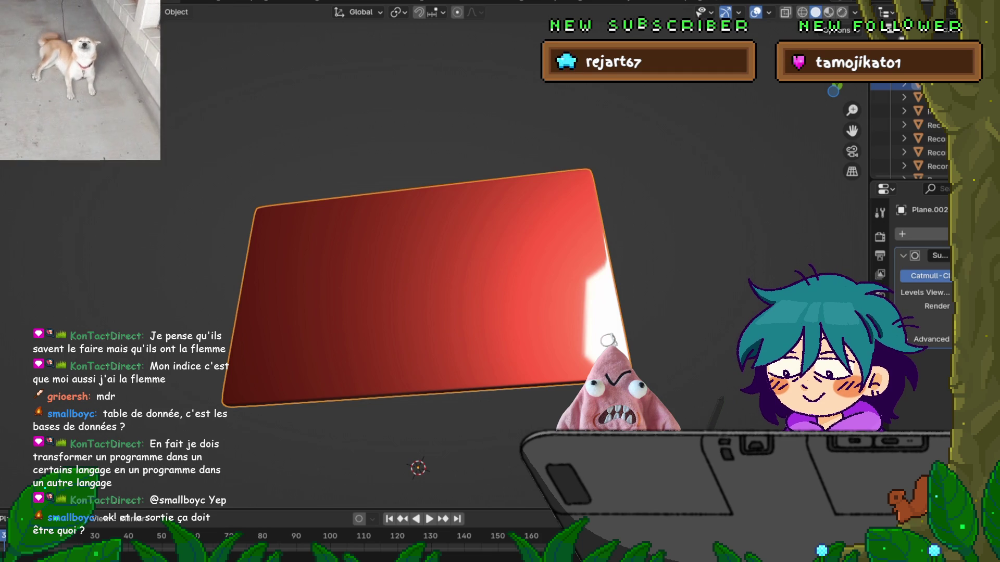
Orbit around the red panel and enter Edit Mode on its mesh.
middle_click_drag(416, 281, 302, 288)
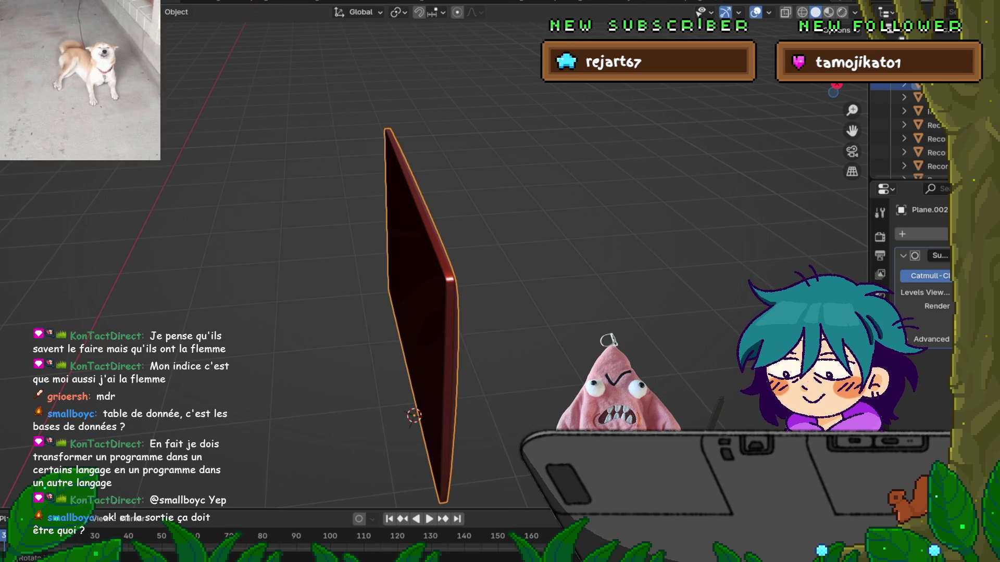
mouse_move(302, 289)
middle_mouse_down()
mouse_move(244, 292)
mouse_move(223, 281)
mouse_move(261, 291)
middle_mouse_up()
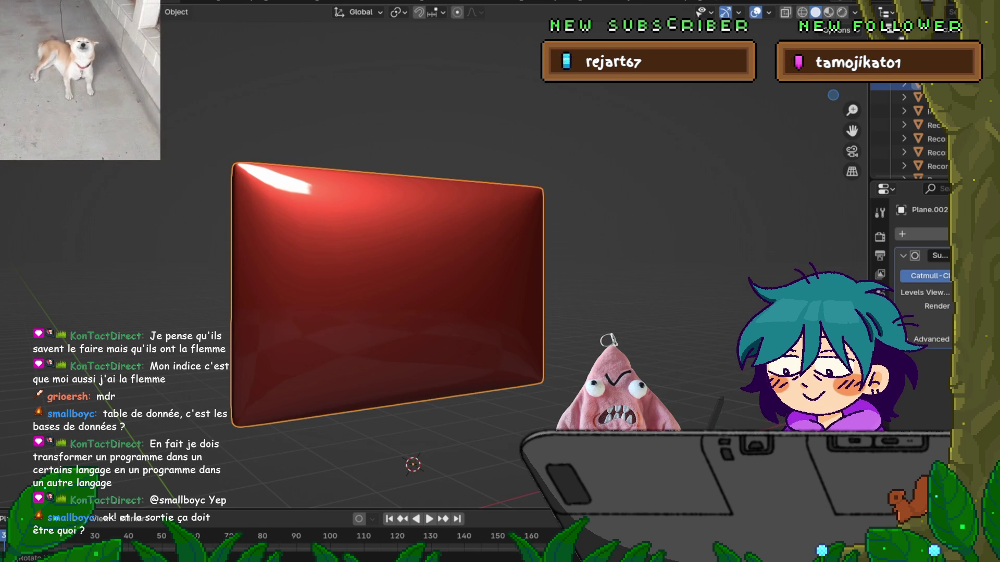
middle_click_drag(396, 292, 406, 286)
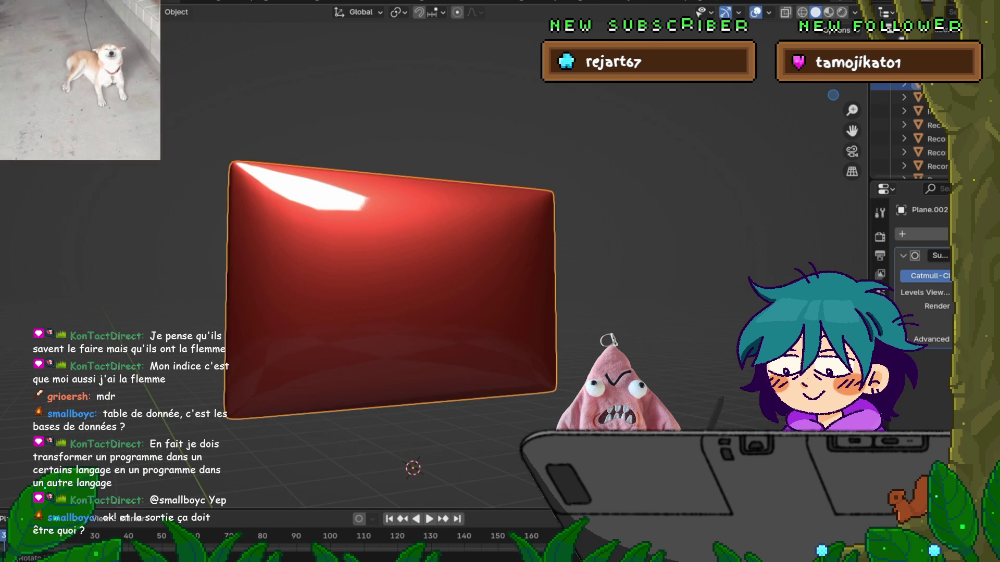
key("Tab")
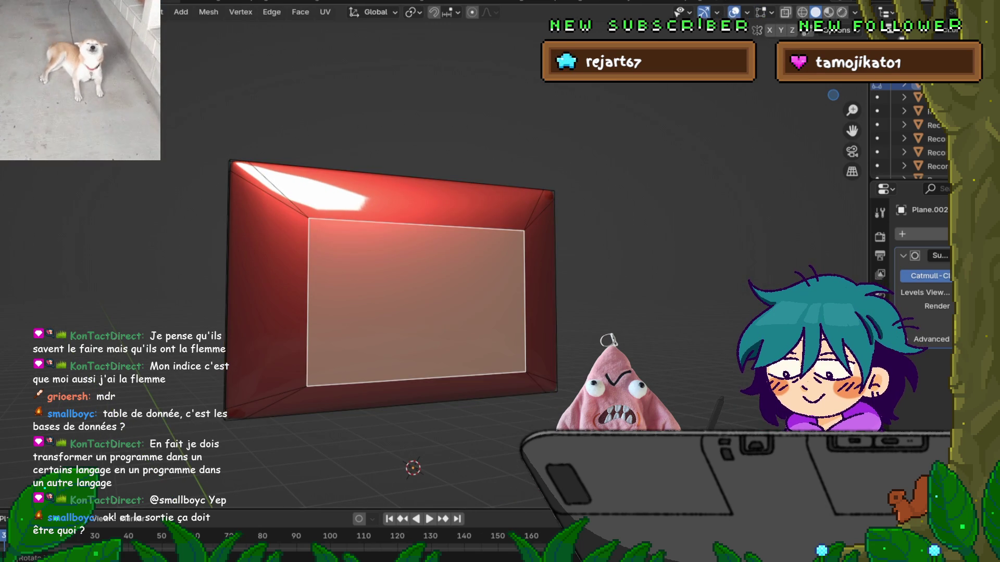
Start a loop cut along the frame, cancel it, and undo the earlier frame edits.
middle_click_drag(411, 292, 397, 290)
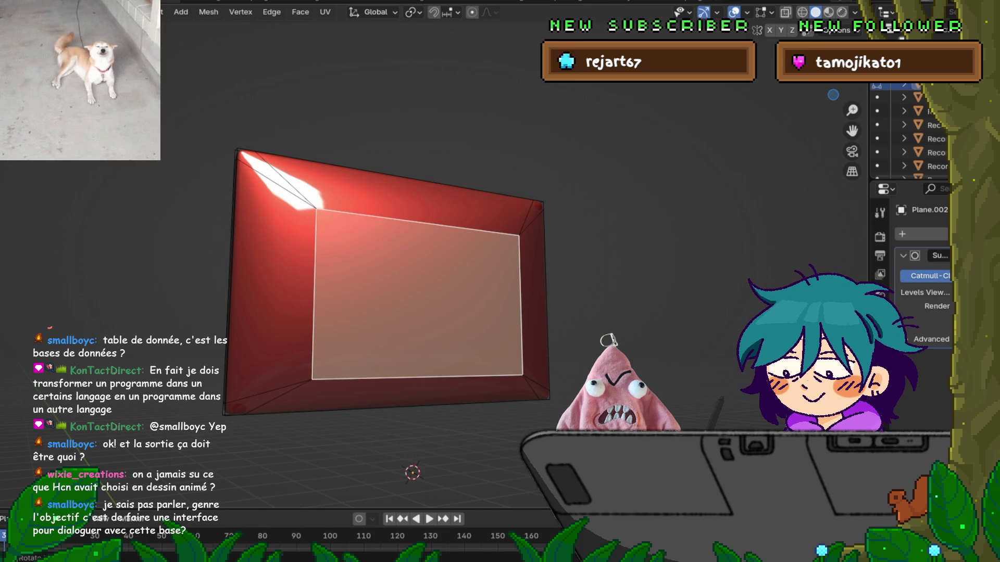
key("ctrl+r")
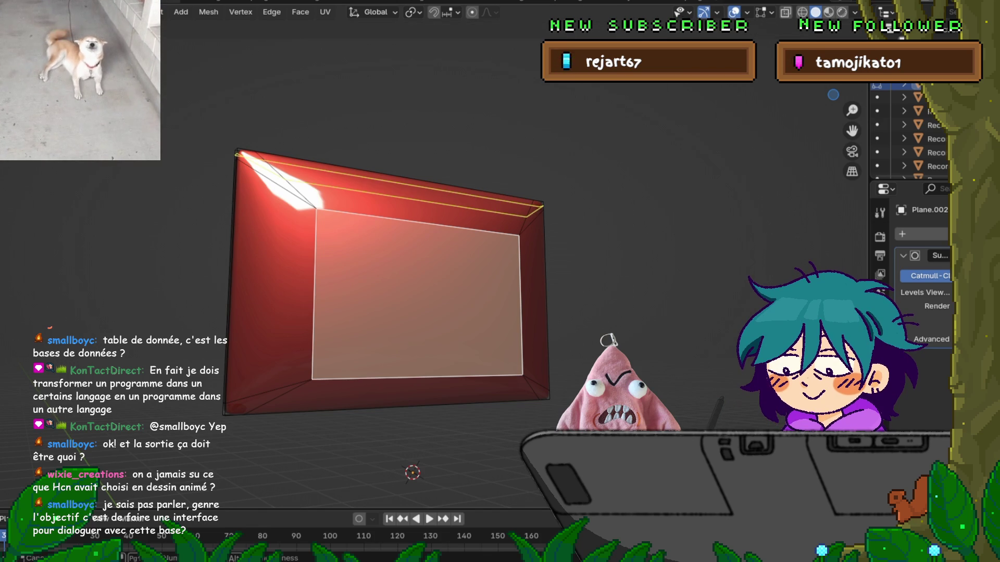
key("Escape")
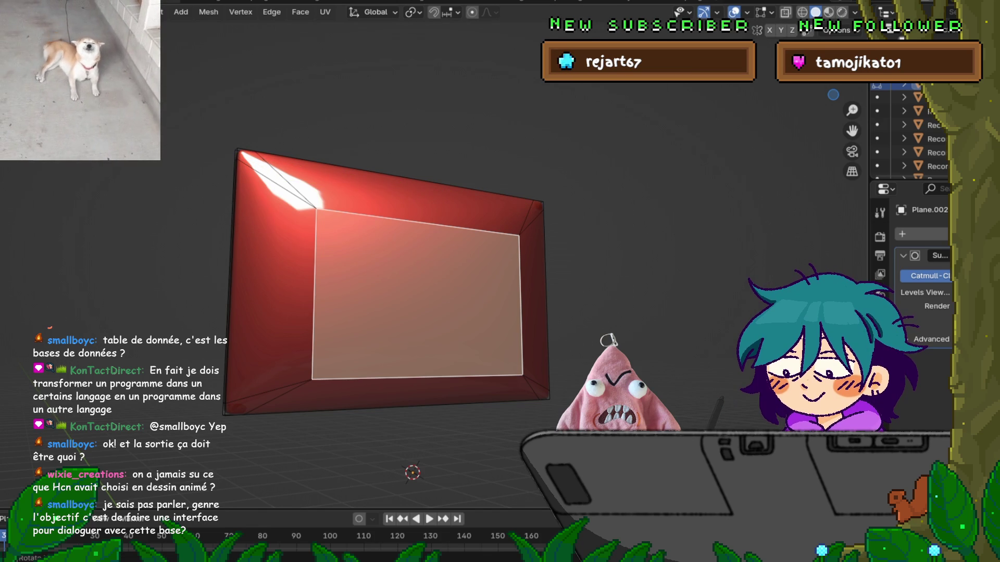
key("ctrl+z")
key("ctrl+z")
key("ctrl+z")
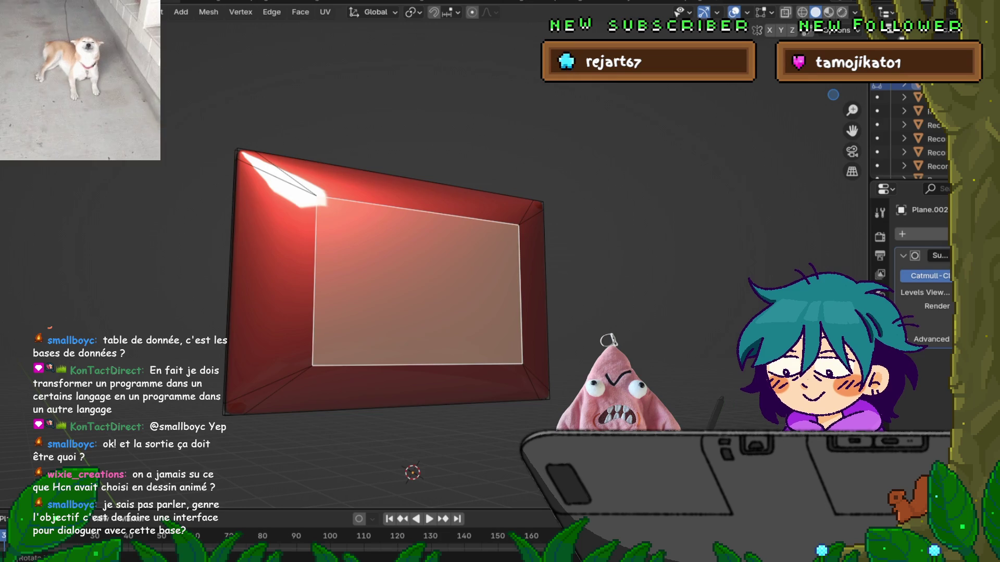
Undo one more frame edit and add three vertical loop cuts across the panel.
key("ctrl+z")
key("ctrl+z")
key("ctrl+z")
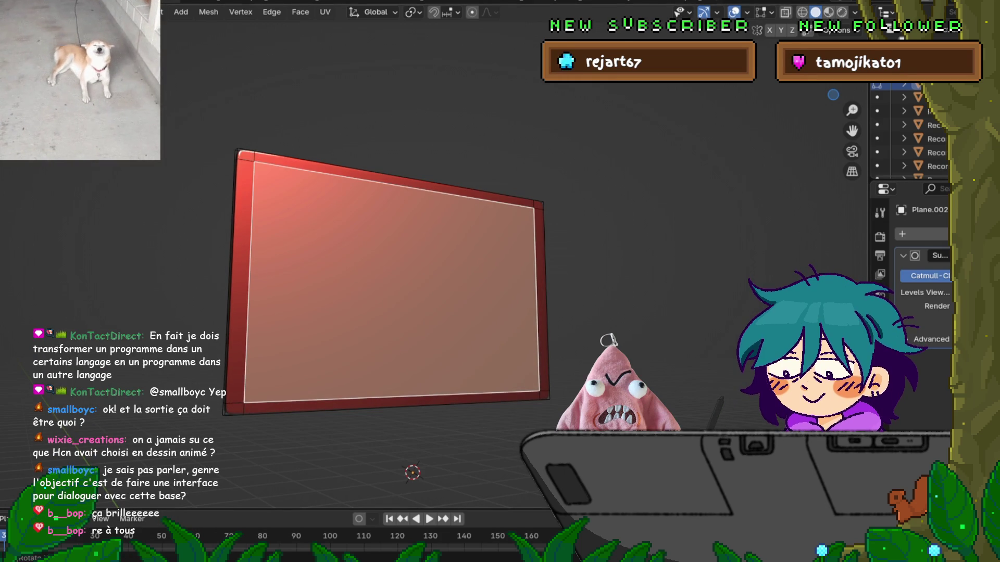
key("ctrl+r")
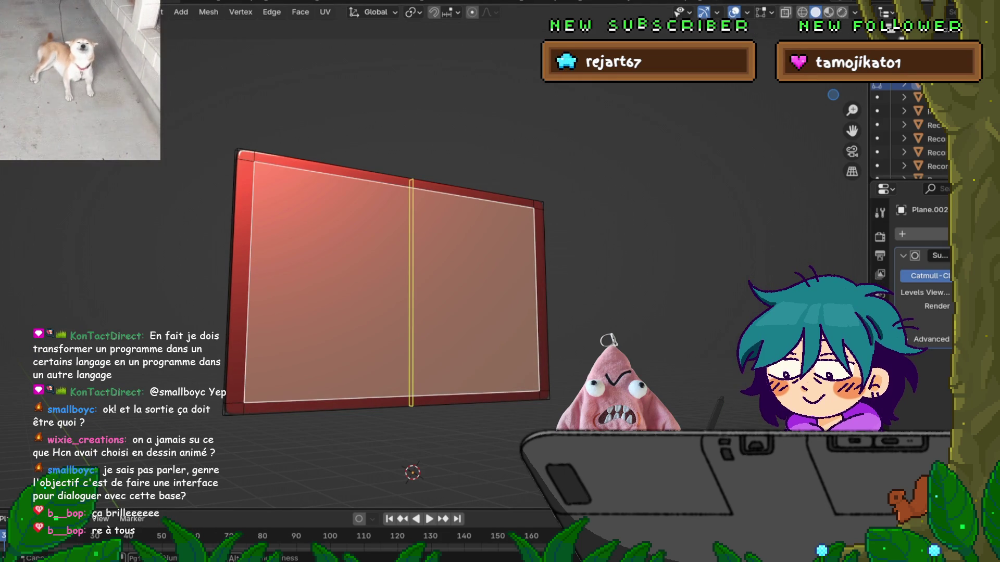
scroll(391, 282, "up", 2)
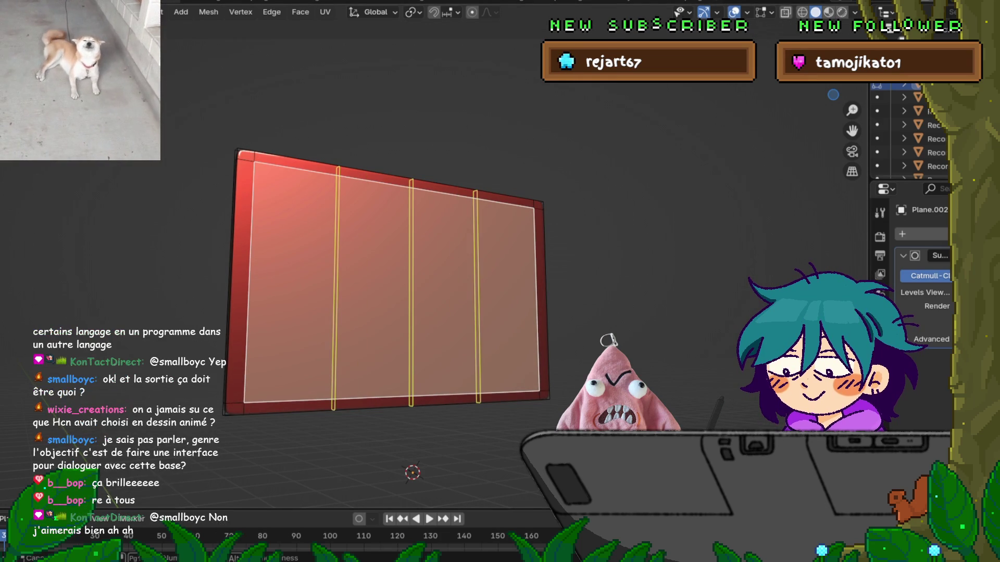
key("Return")
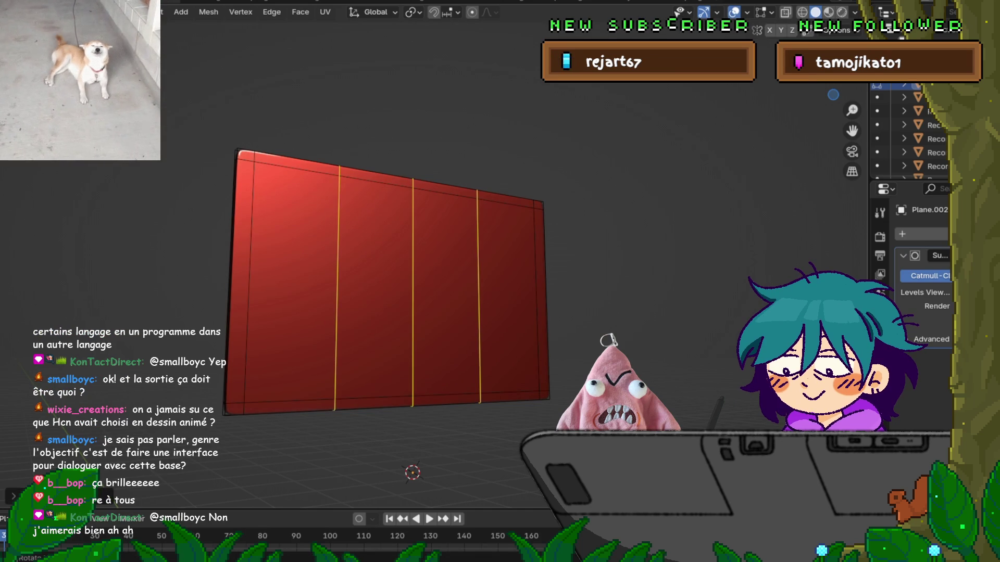
Add horizontal loop cuts across the panel to complete the grid.
key("ctrl+r")
scroll(388, 282, "up", 4)
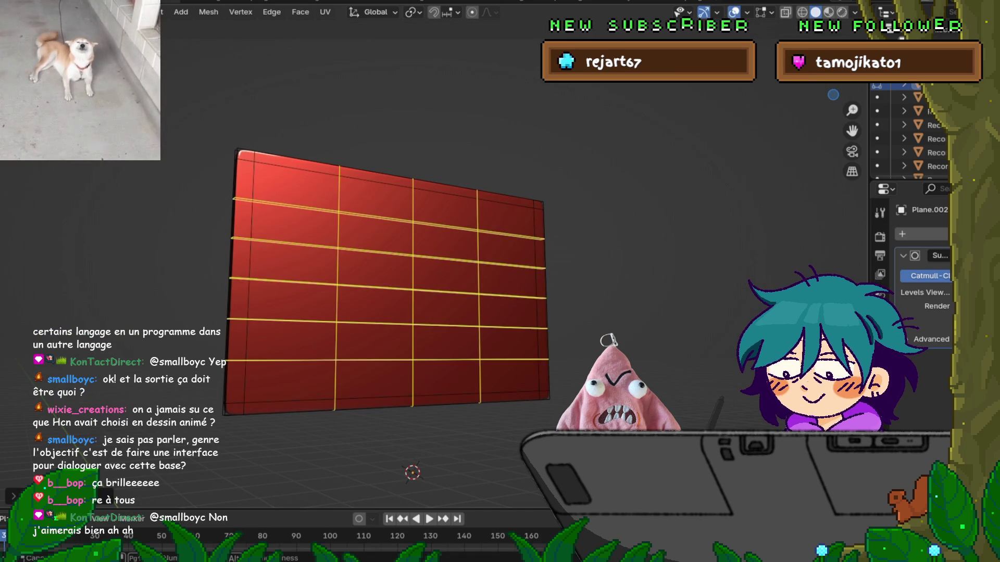
scroll(390, 281, "down", 2)
left_click(395, 283)
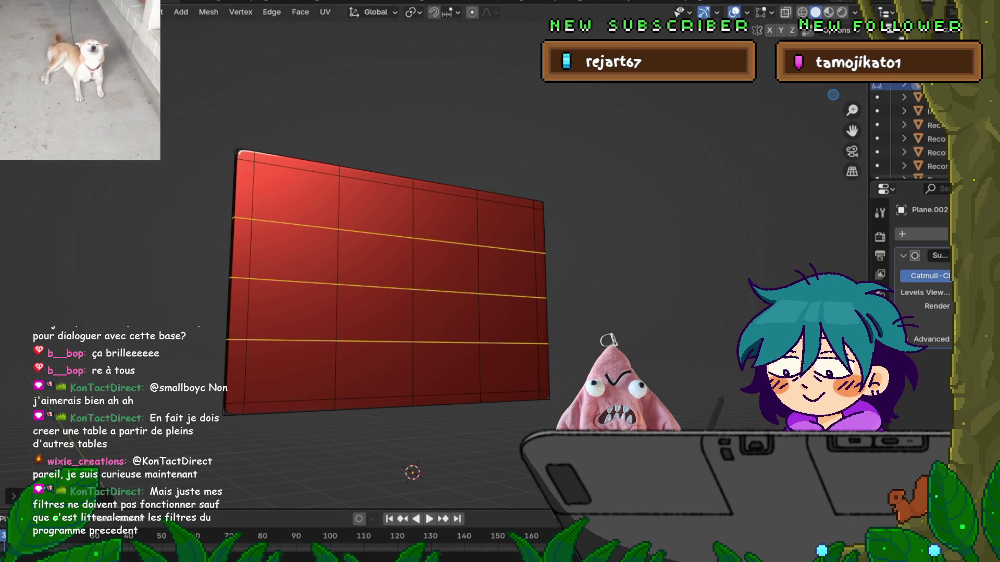
Select a single edge of the gridded red panel.
key("F4")
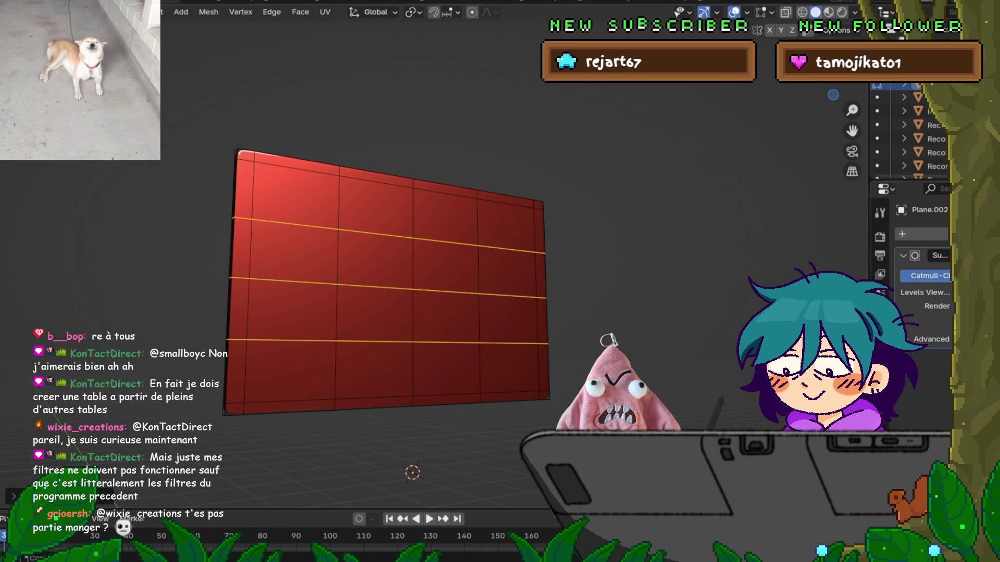
left_click(375, 287)
Select the panel's 4x4 interior face block and extrude it outward.
key("3")
left_click(375, 259)
left_click(374, 313, "shift")
left_click(446, 316, "shift")
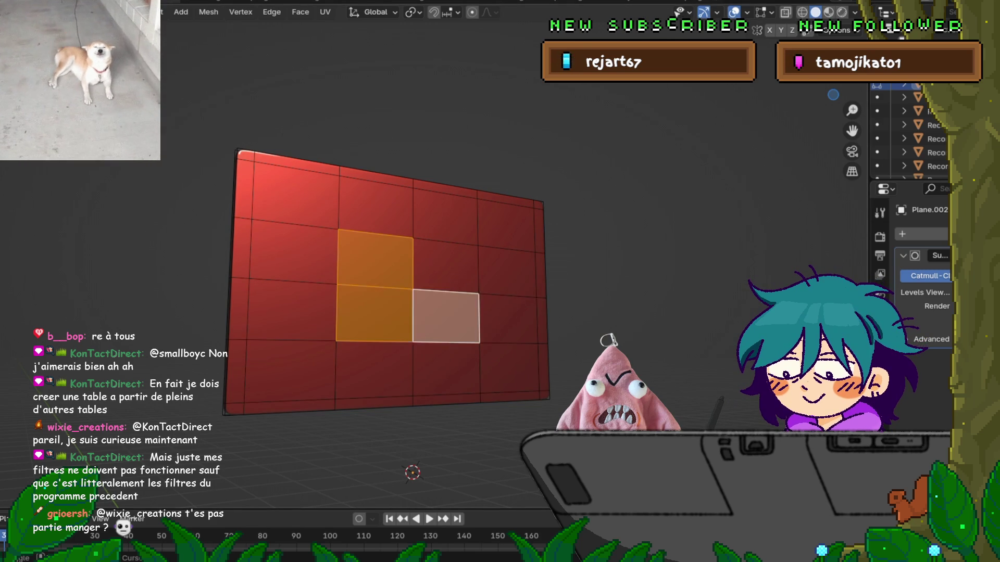
left_click(445, 267, "shift")
key("ctrl+KP_Add")
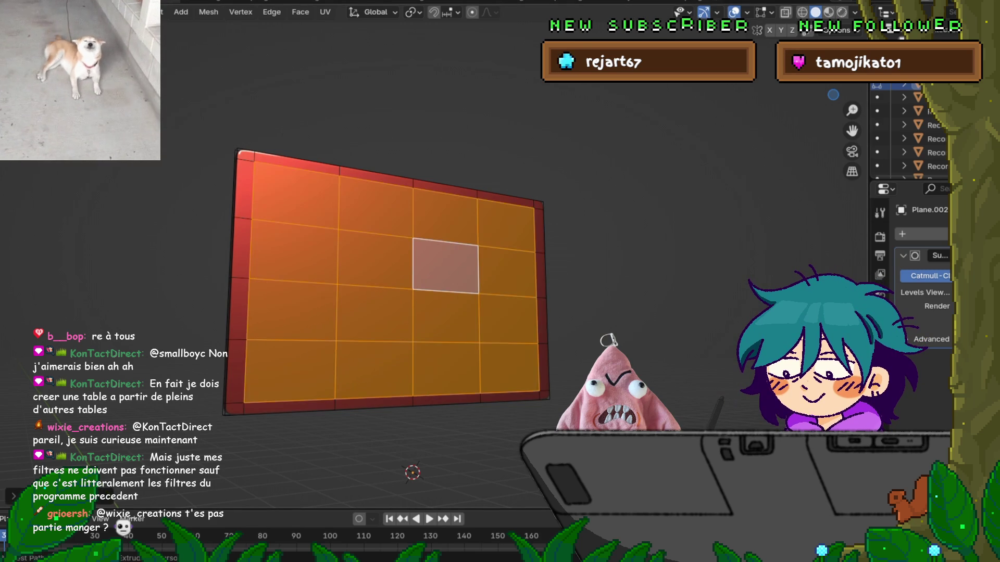
middle_click_drag(416, 260, 448, 250)
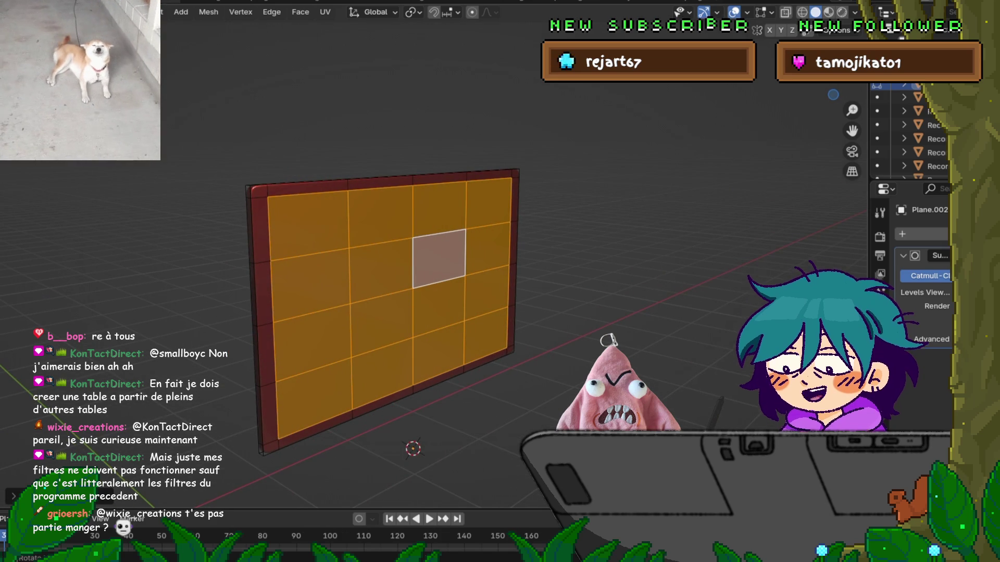
key("e")
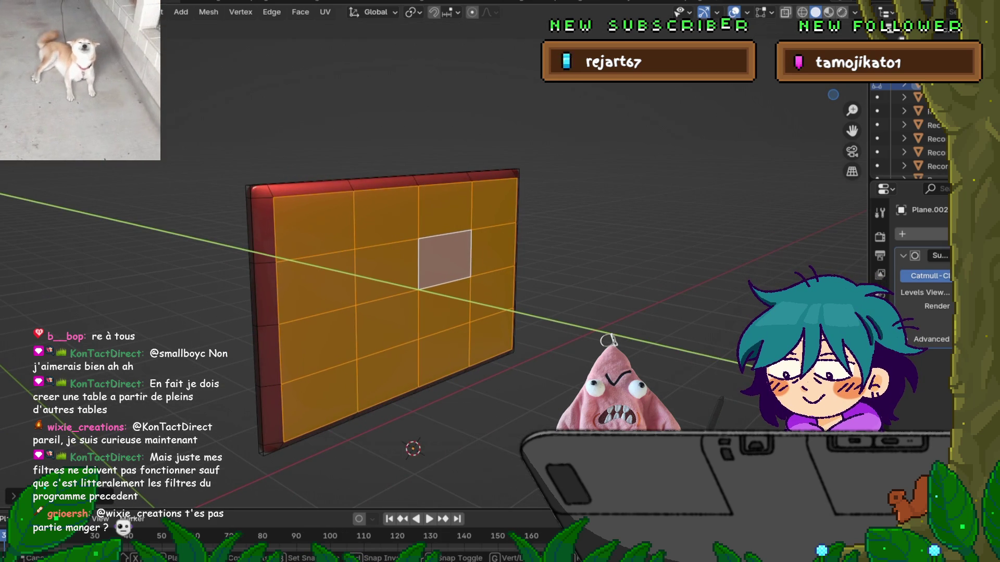
key("Escape")
Extrude the central 2x2 faces along Y and leave Edit Mode.
left_click(445, 259)
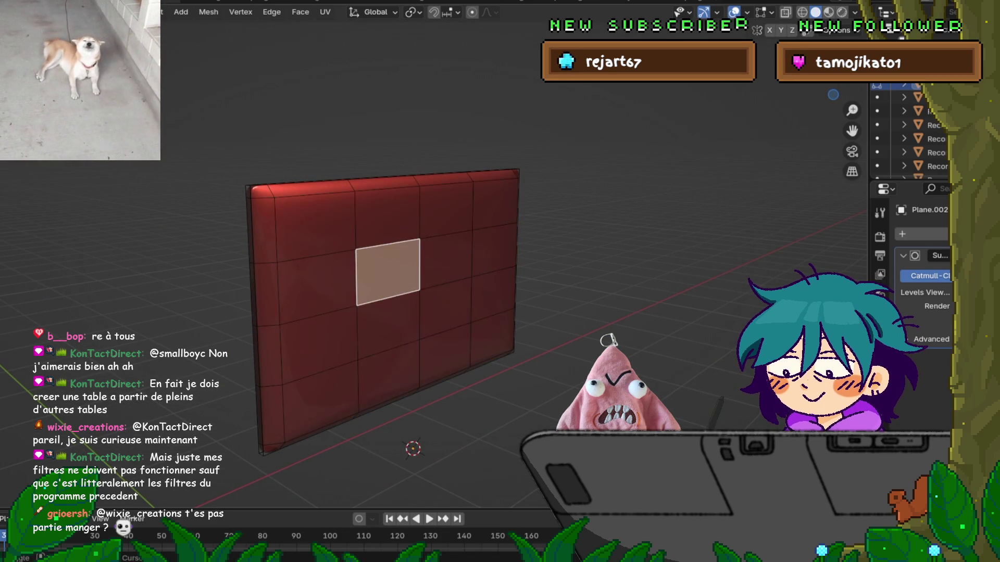
left_click_drag(364, 245, 448, 333, "shift")
key("e")
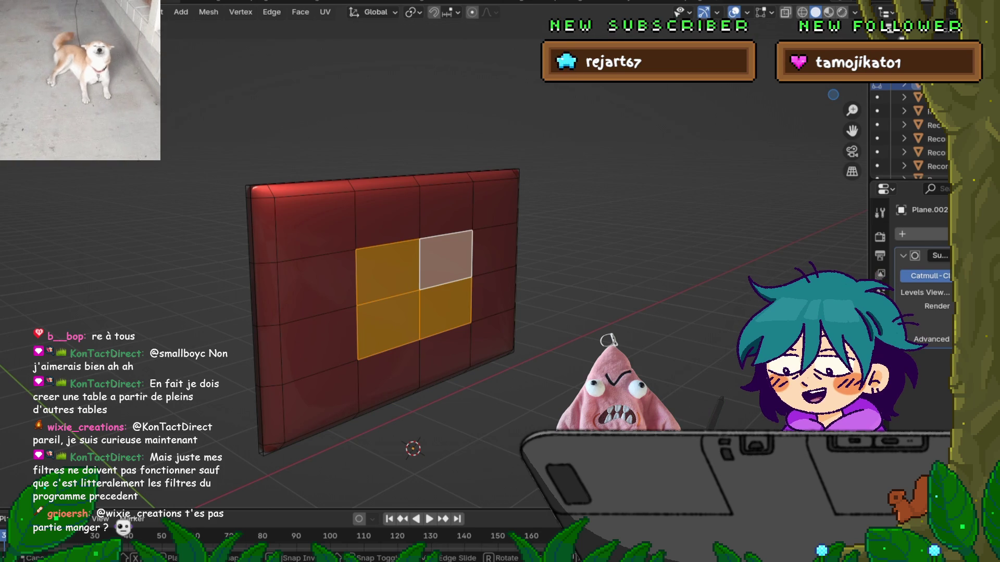
key("y")
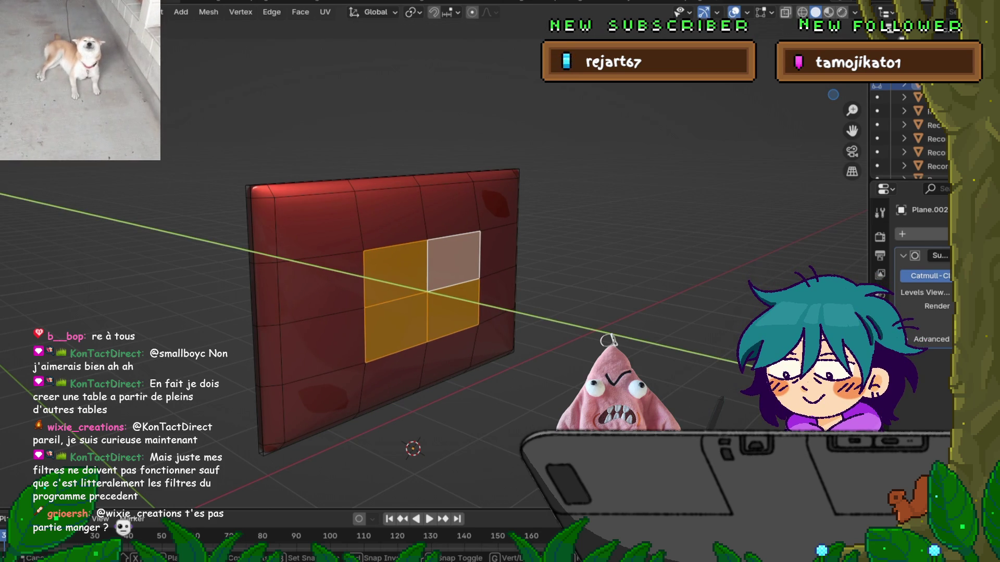
key("Return")
mouse_move(416, 291)
middle_mouse_down()
mouse_move(401, 281)
mouse_move(385, 296)
mouse_move(395, 283)
mouse_move(406, 291)
mouse_move(387, 297)
mouse_move(406, 294)
middle_mouse_up()
key("Tab")
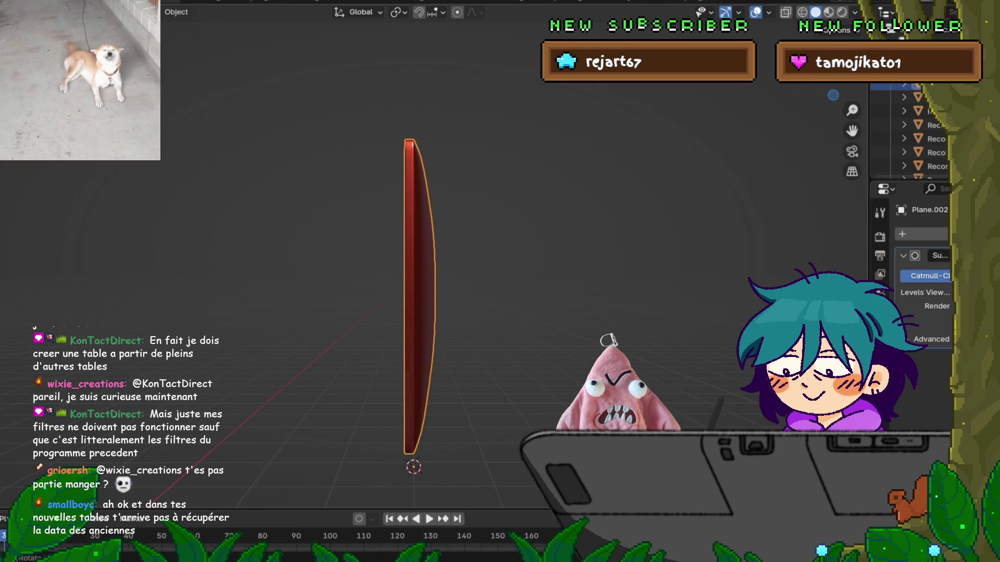
Orbit to face the red slab and re-enter Edit Mode on its mesh.
middle_click_drag(416, 260, 534, 242)
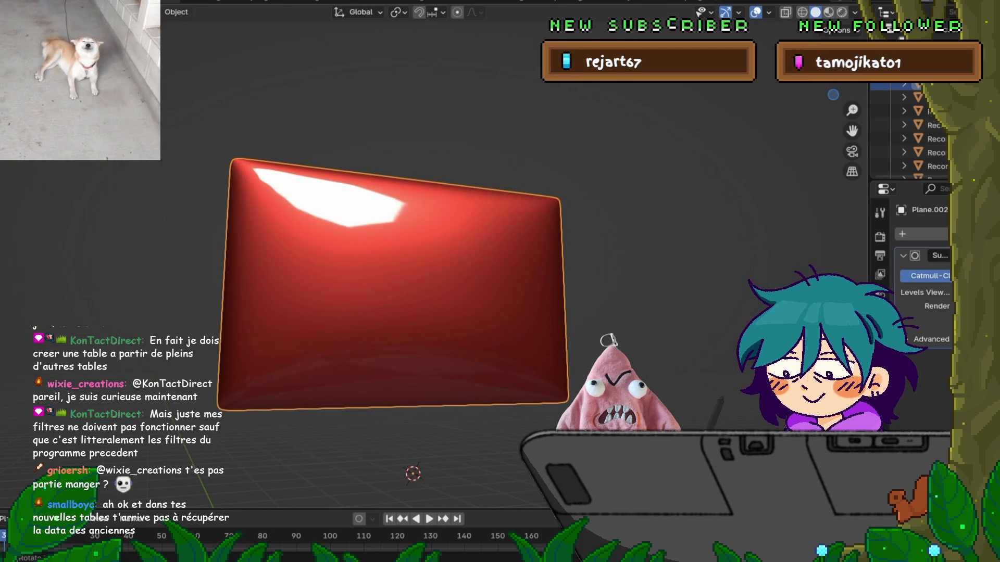
key("Tab")
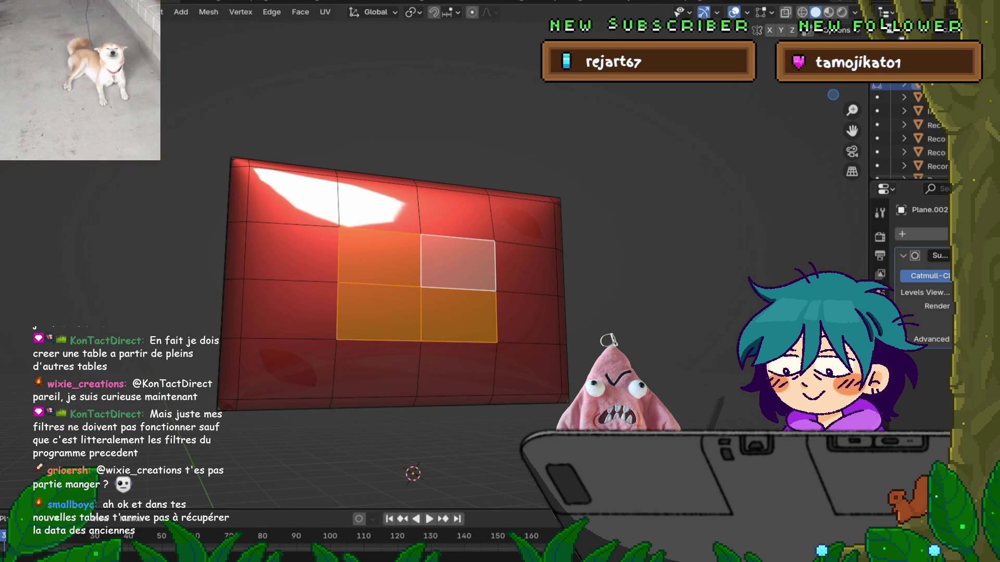
Turn on proportional editing and trial-move the selected faces with soft falloff.
left_click(412, 12)
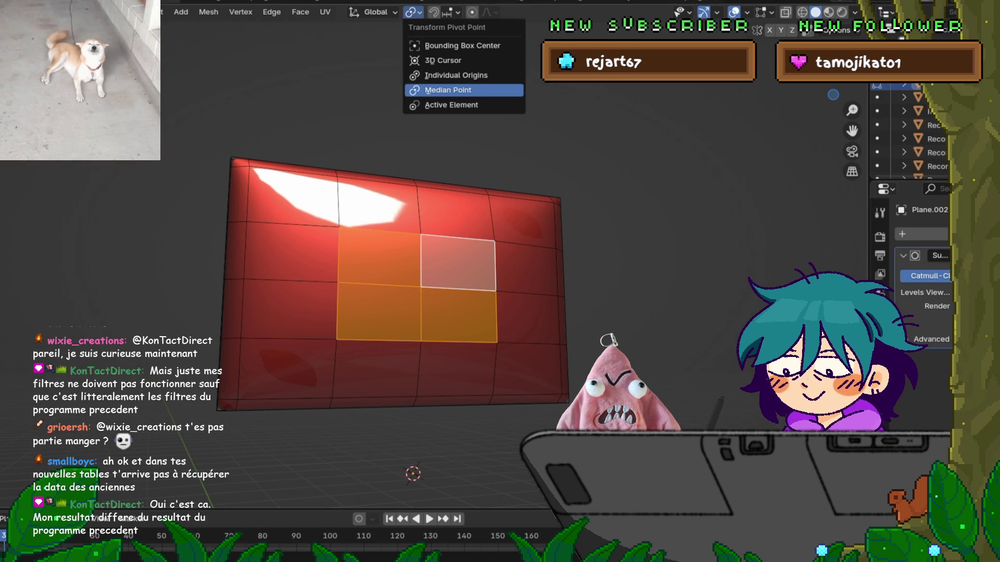
key("o")
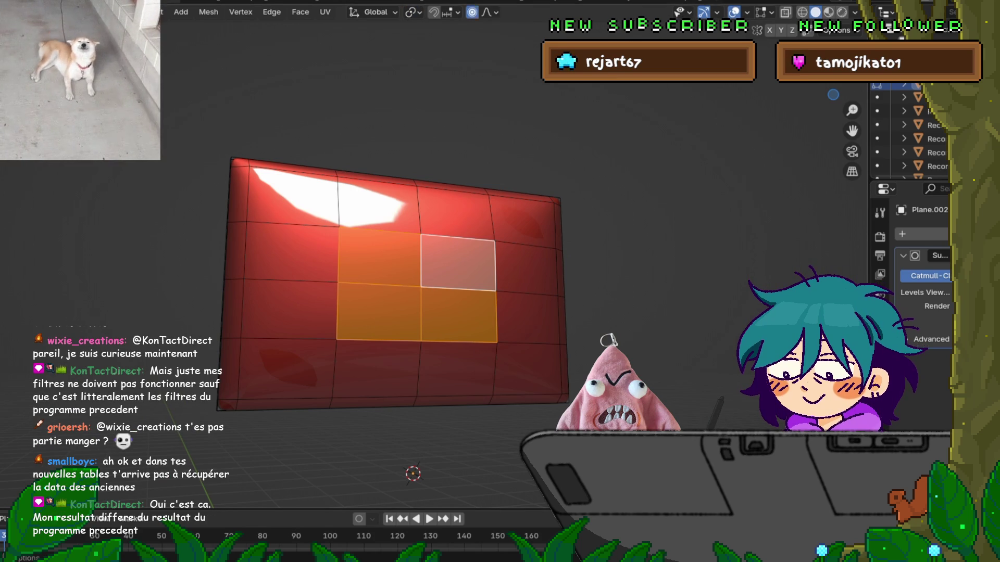
key("g")
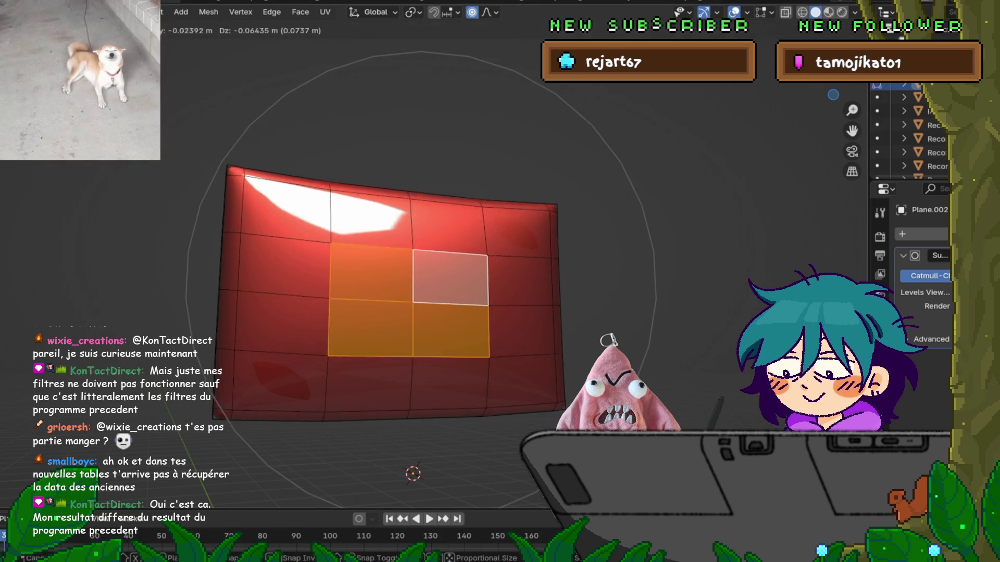
key("Escape")
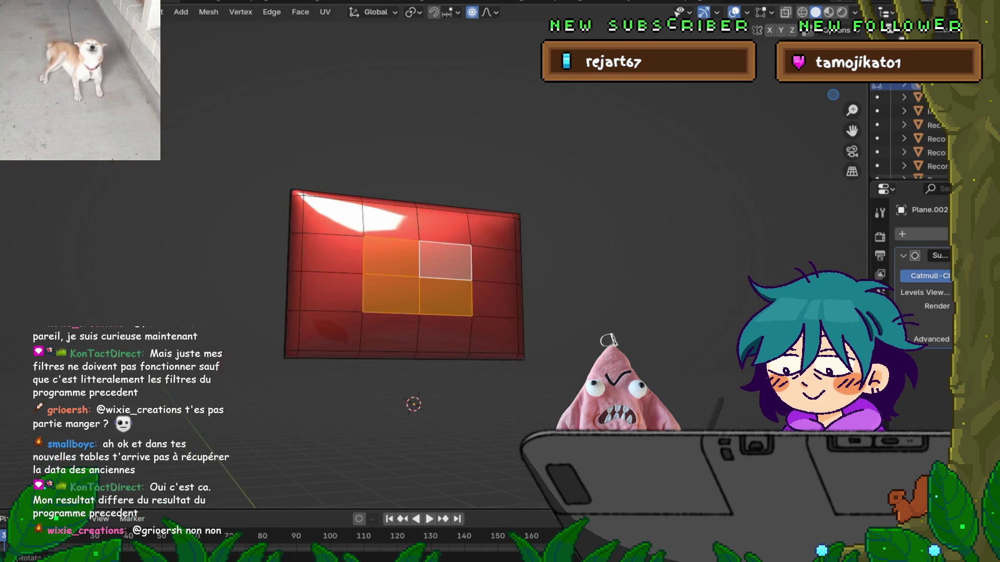
key("g")
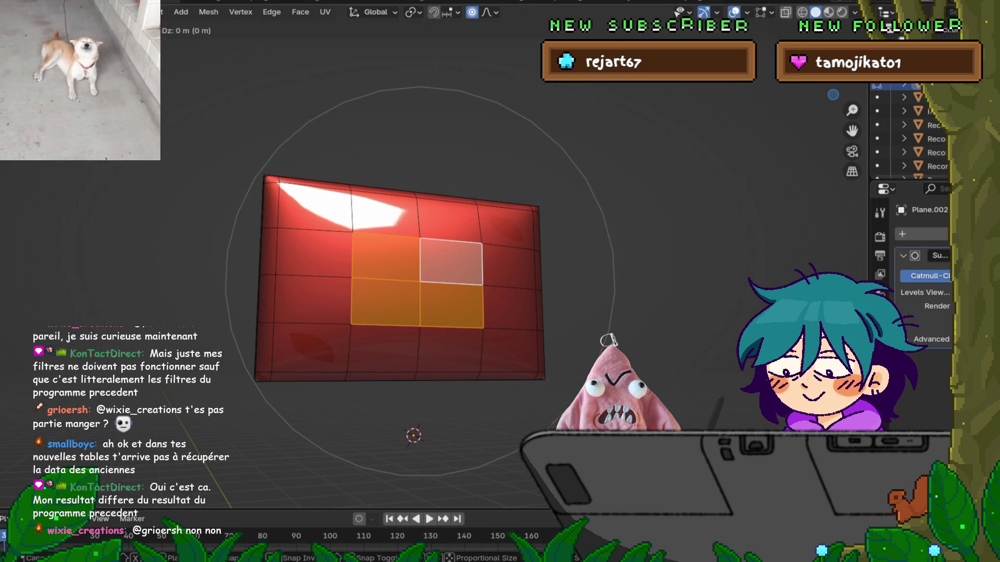
scroll(420, 281, "up", 1)
scroll(420, 281, "up", 9)
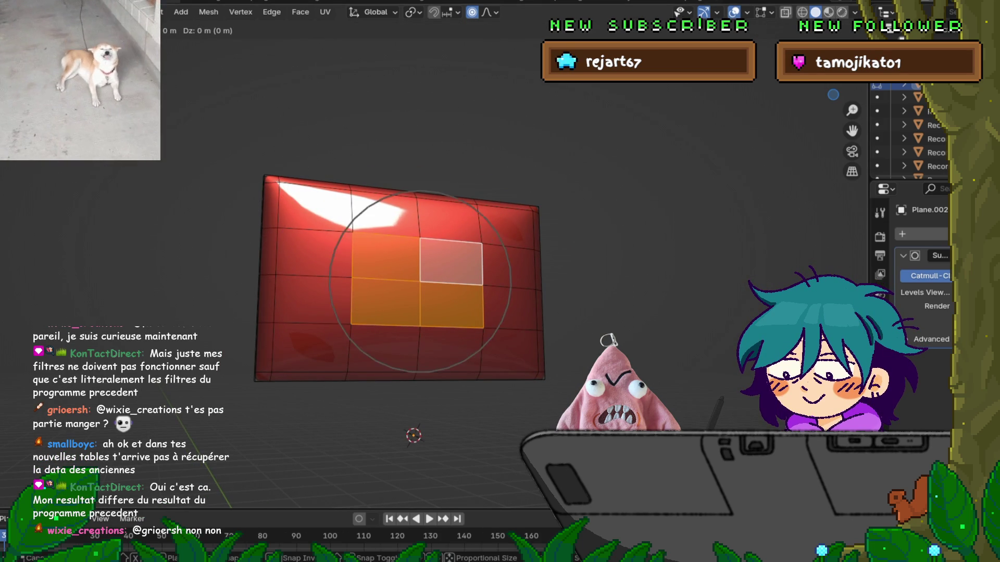
key("Escape")
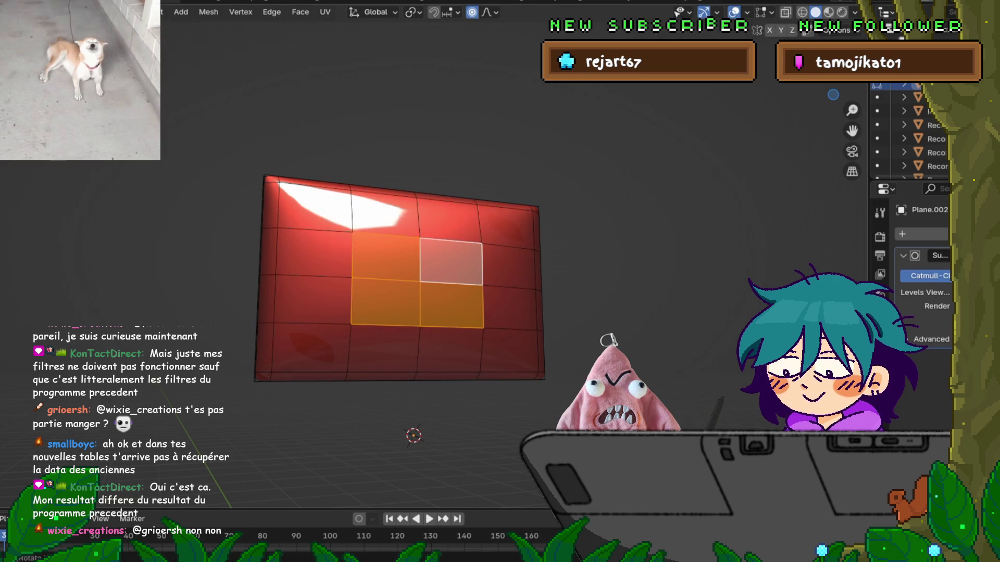
Move the central 2x2 faces along Z with proportional falloff, then view the panel edge-on.
key("g")
key("y")
key("x")
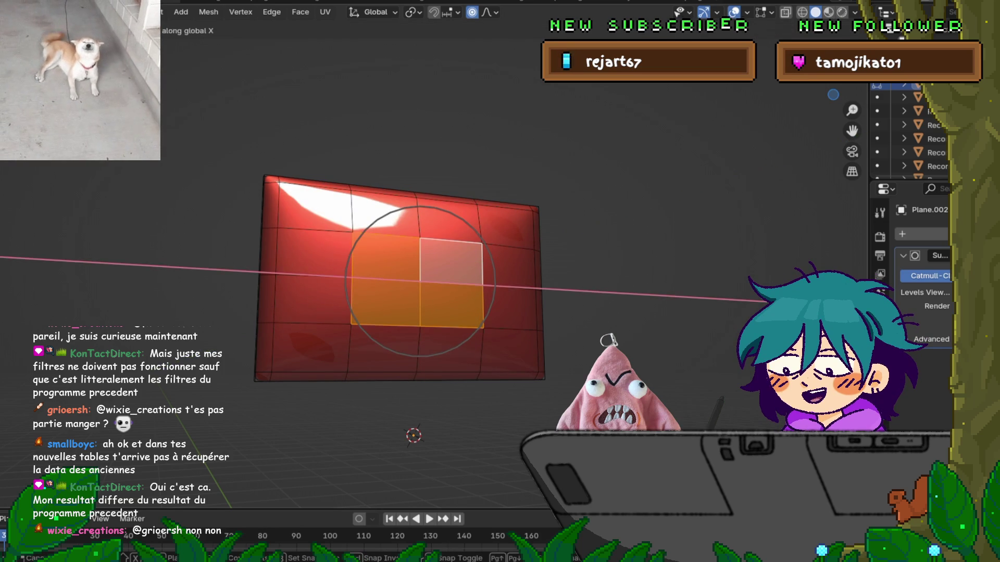
key("z")
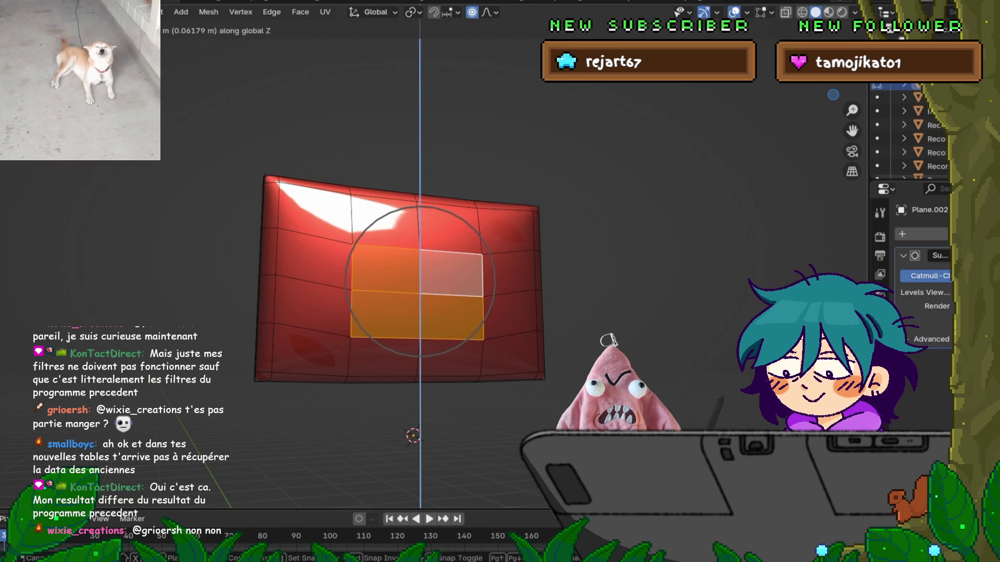
key("Return")
mouse_move(420, 281)
middle_mouse_down()
mouse_move(505, 281)
mouse_move(385, 275)
middle_mouse_up()
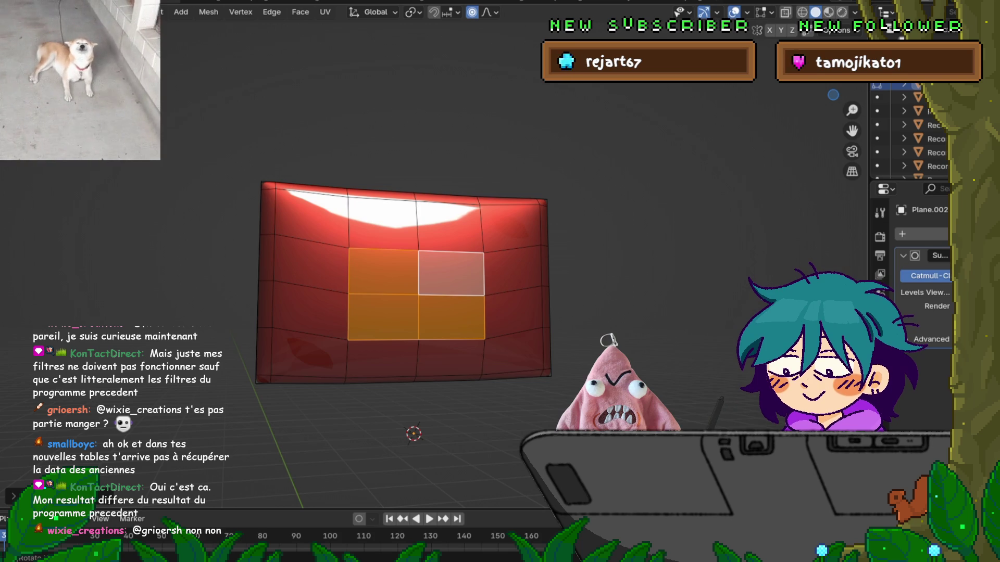
middle_click_drag(414, 281, 521, 282)
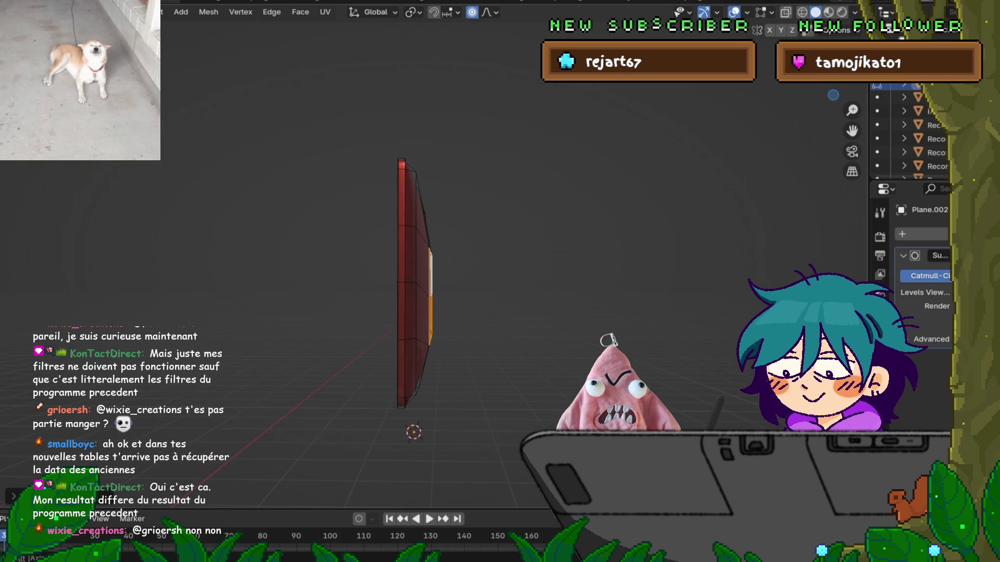
Nudge the central faces slightly along Y, then orbit back to the panel's face.
key("g")
key("y")
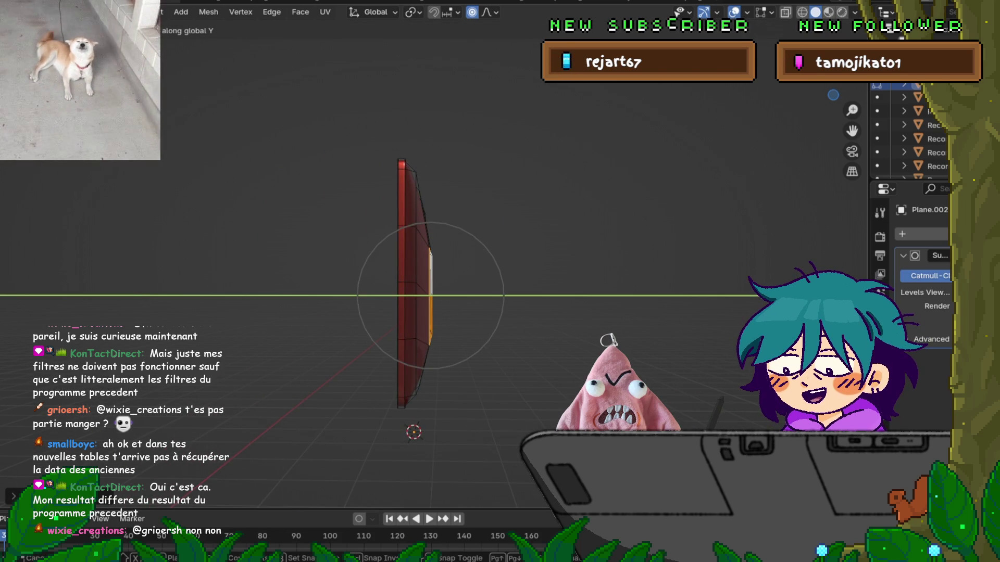
left_click(521, 283)
middle_click_drag(521, 283, 744, 288)
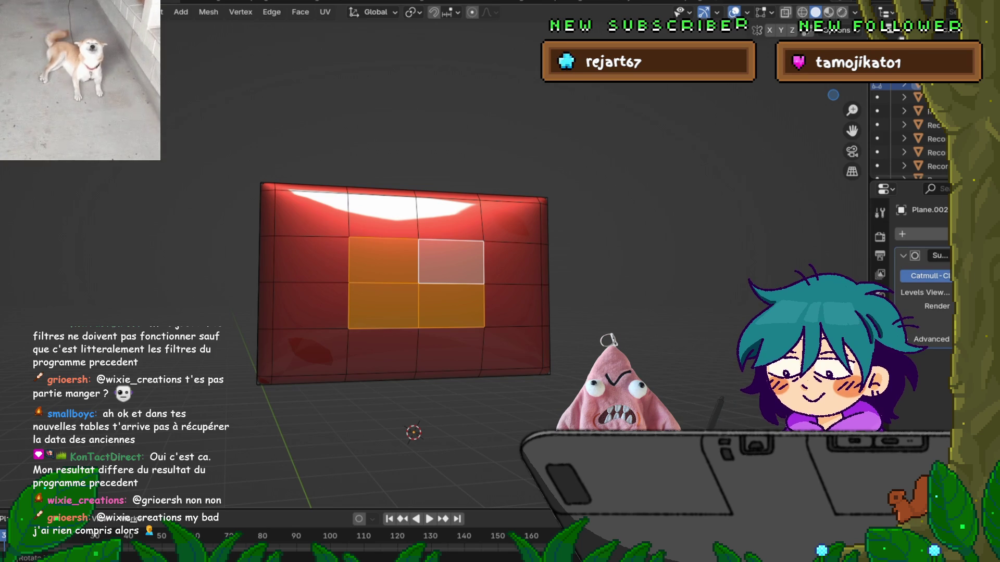
middle_click_drag(745, 288, 756, 289)
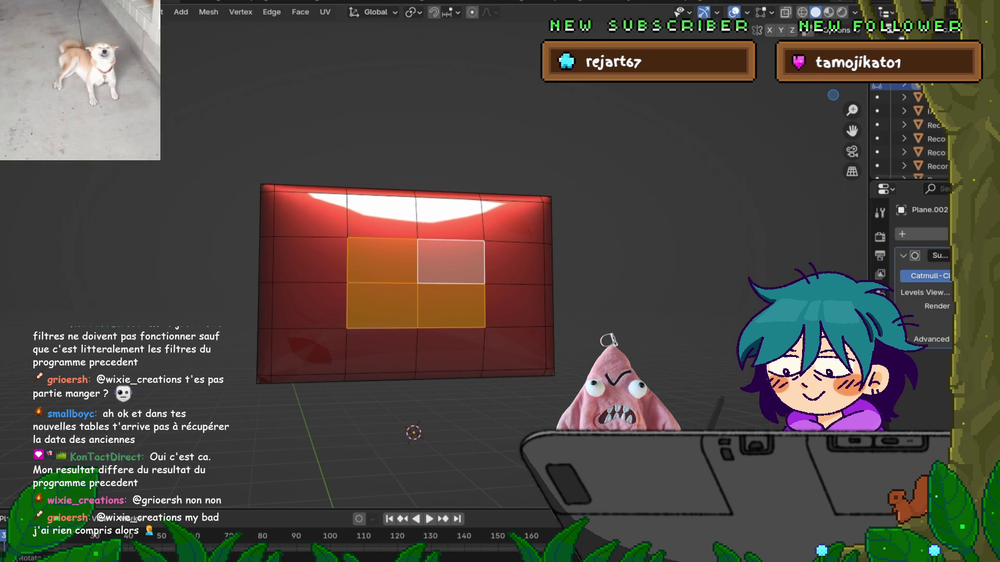
Undo the grid face edits until the single large inner face is back.
mouse_move(756, 289)
middle_mouse_down()
mouse_move(865, 289)
mouse_move(754, 291)
middle_mouse_up()
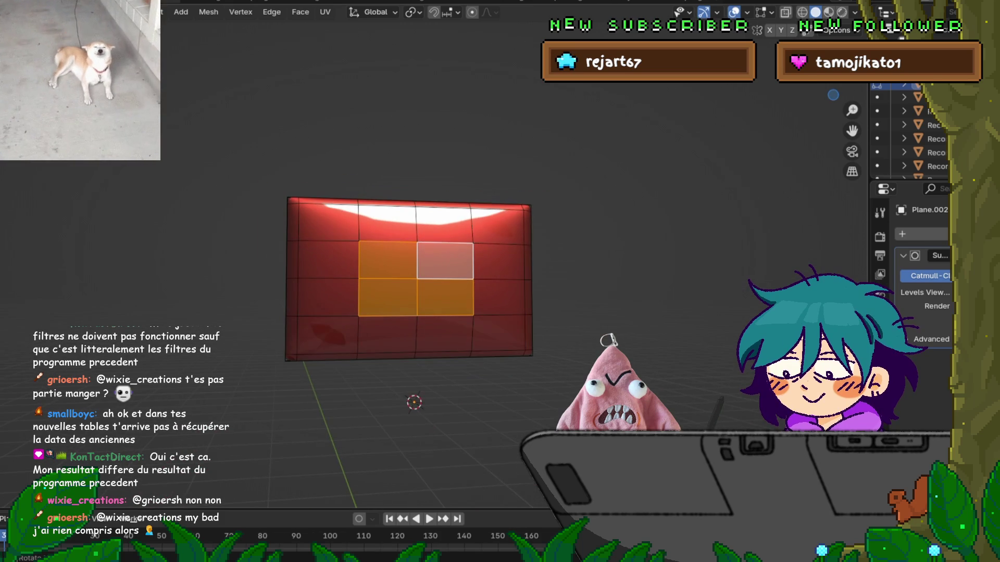
key("Tab")
key("Tab")
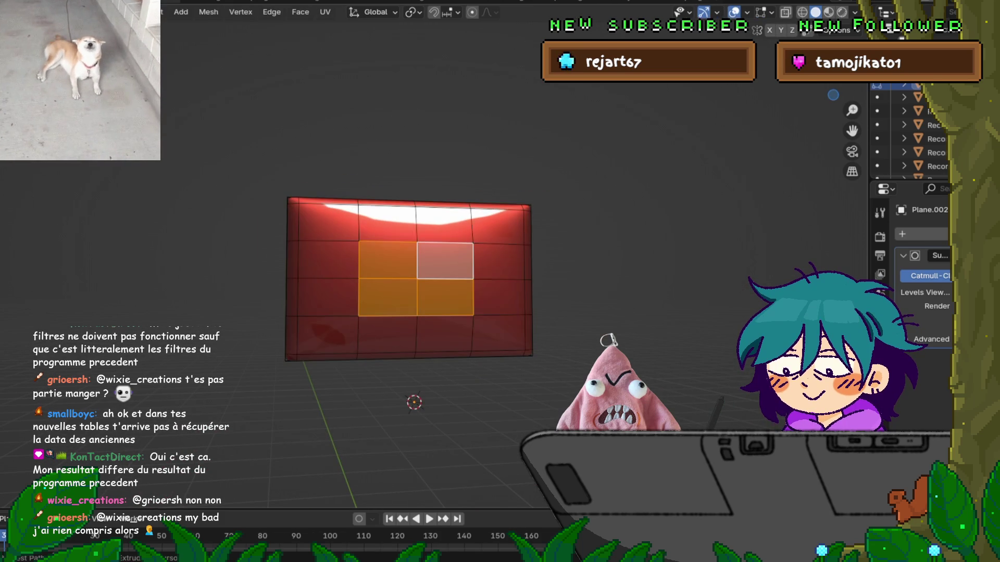
key("ctrl+z")
key("ctrl+z")
key("ctrl+z")
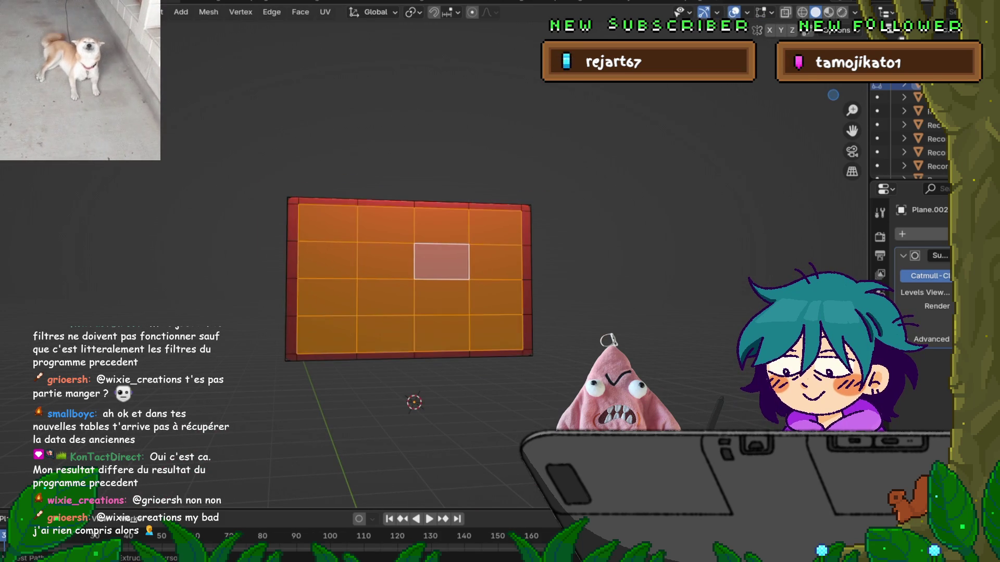
key("ctrl+z")
key("ctrl+z")
key("ctrl+z")
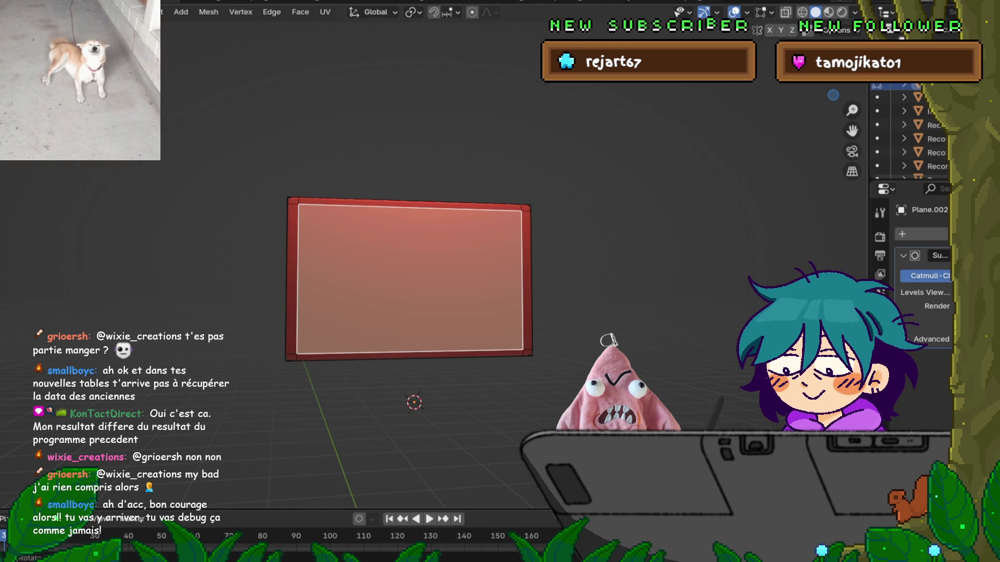
Scale the inner face down, then undo and redo to compare the result.
key("s")
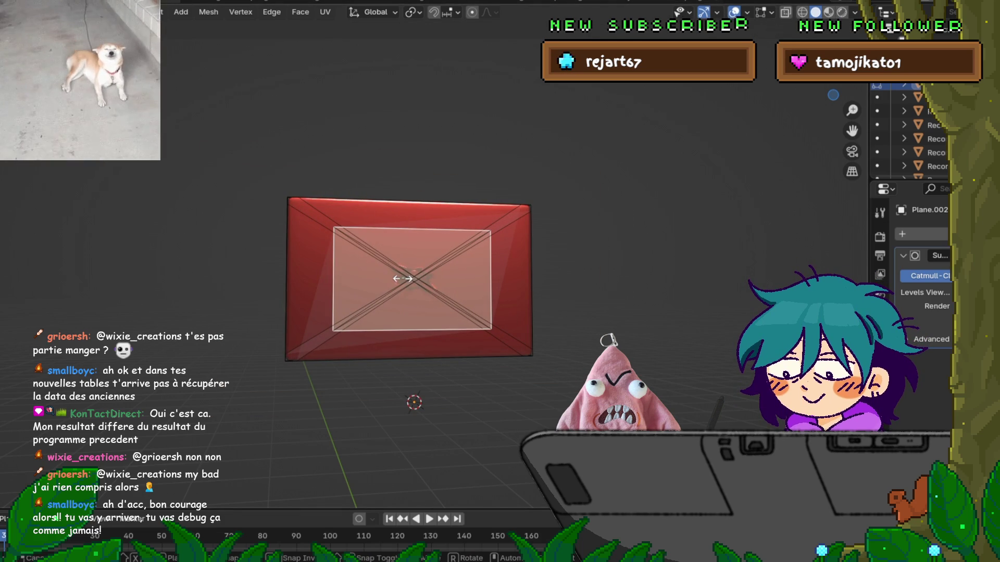
left_click(403, 278)
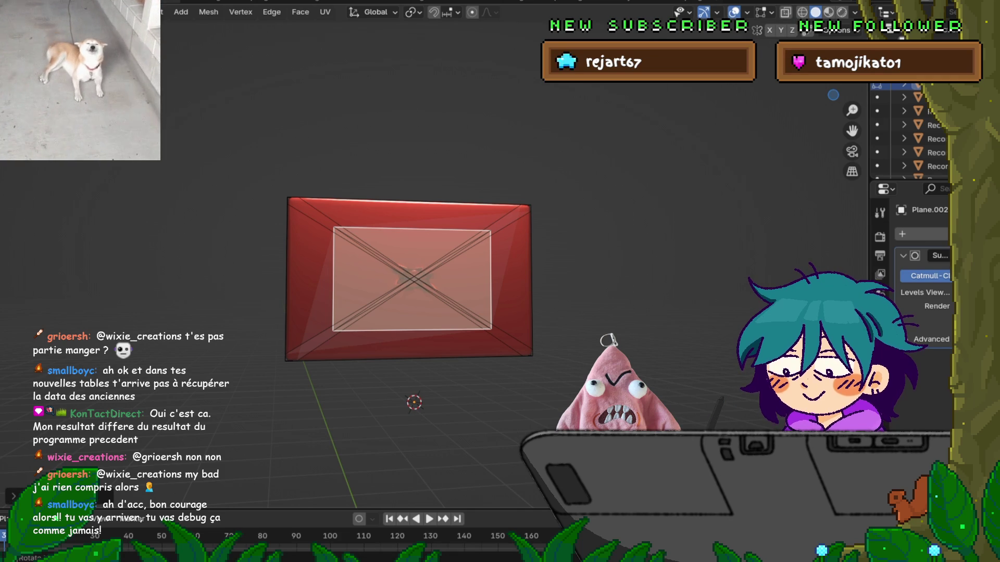
key("ctrl+z")
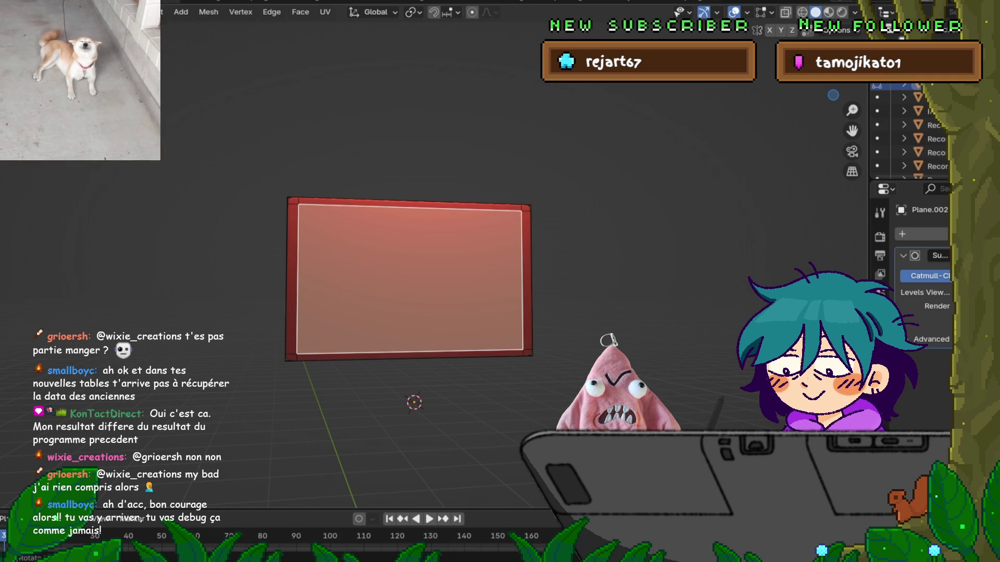
key("ctrl+z")
key("ctrl+z")
key("ctrl+shift+z")
key("ctrl+shift+z")
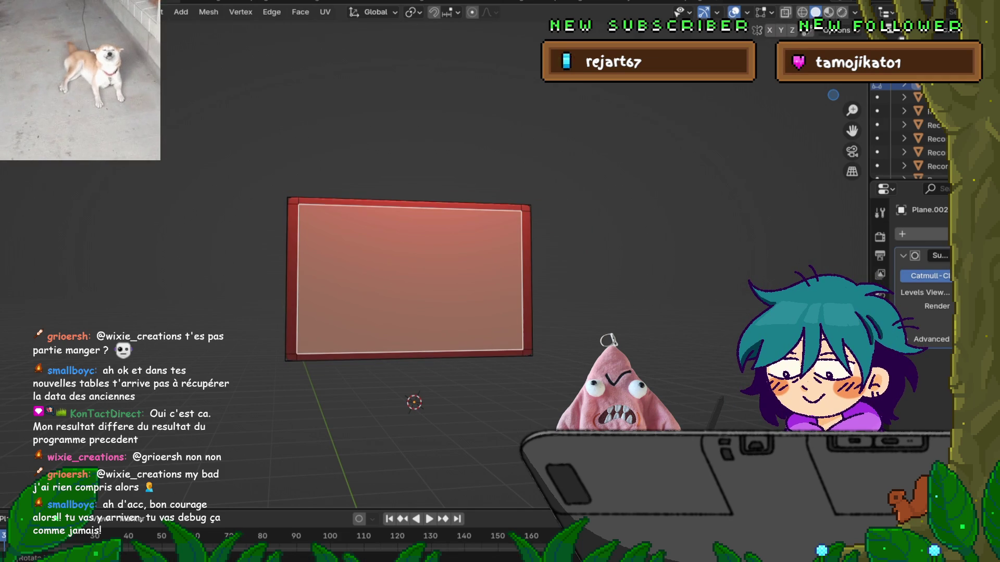
Rescale the inner face toward the centre along Z and view the frame from the side.
key("s")
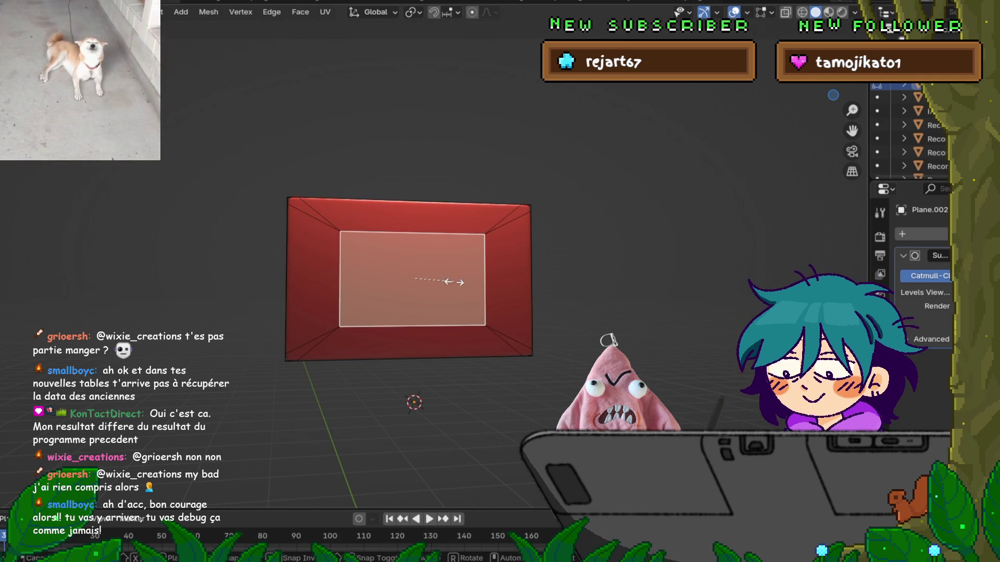
key("y")
key("x")
key("x")
key("x")
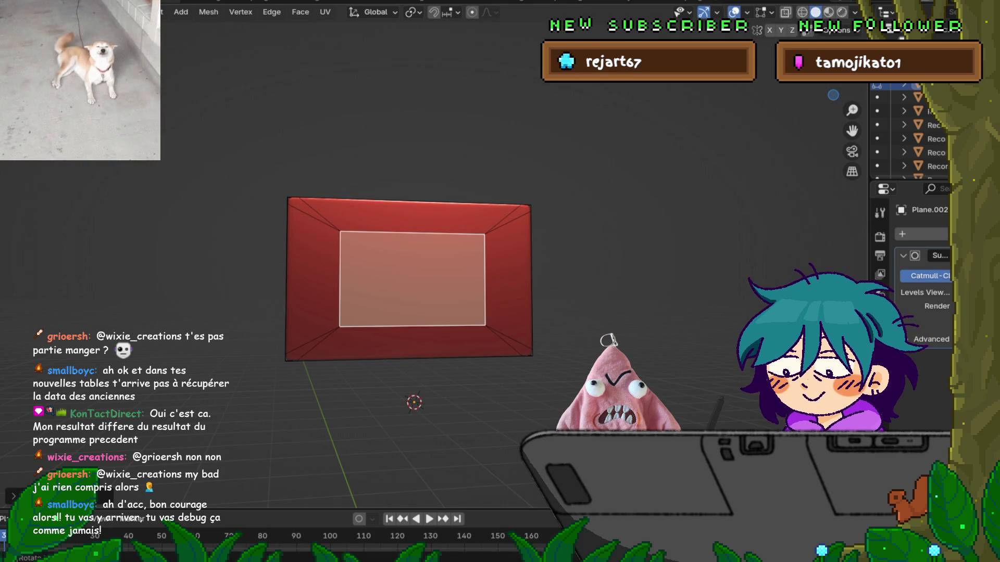
key("z")
key("Return")
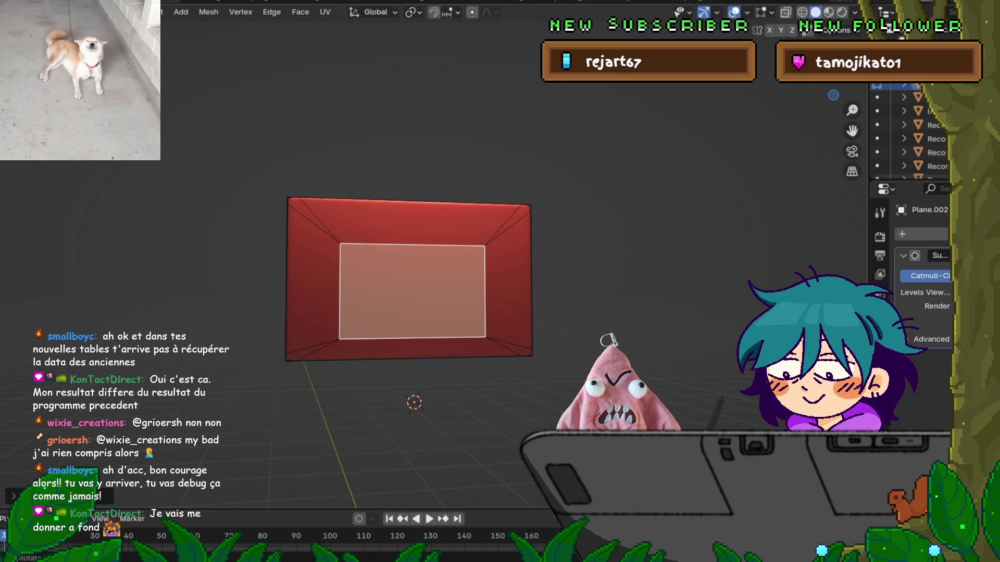
key("KP_1")
key("KP_3")
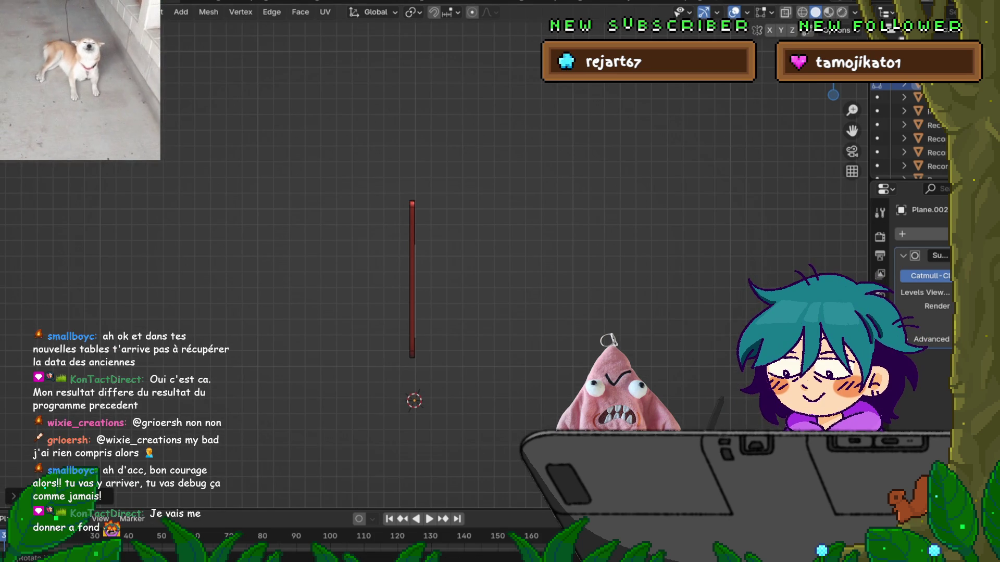
Move the inset screen face outward along the Y axis, away from the frame.
middle_click_drag(469, 260, 500, 244)
key("g")
key("y")
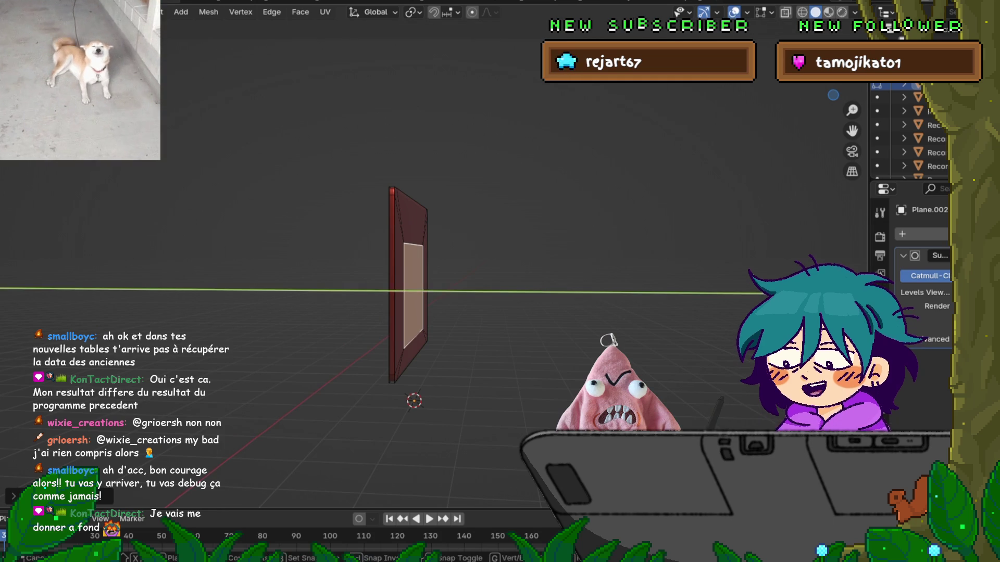
key("Return")
middle_click_drag(500, 260, 364, 263)
Return to Object Mode to view the smoothed monitor, briefly opening and closing the File menu.
key("Tab")
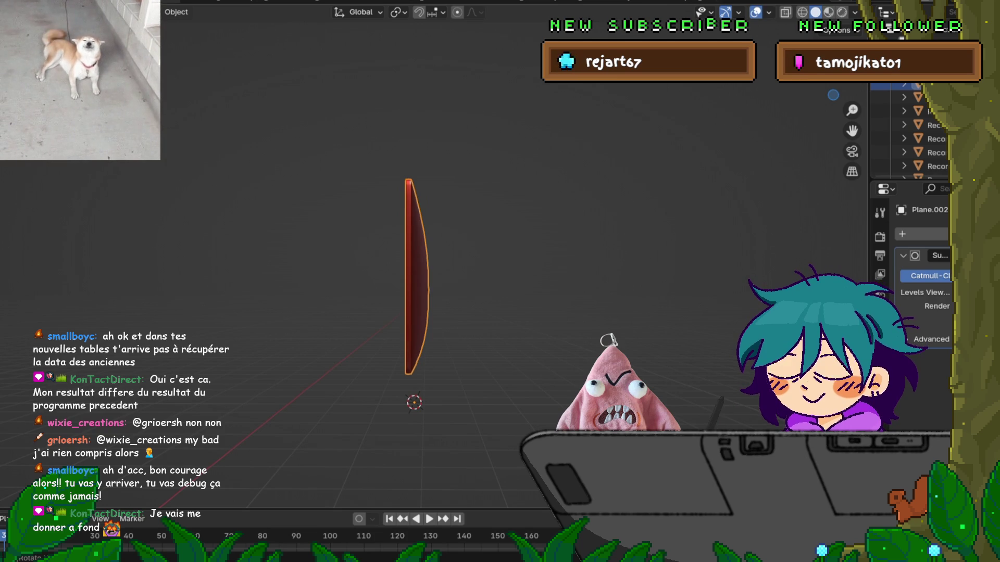
key("F4")
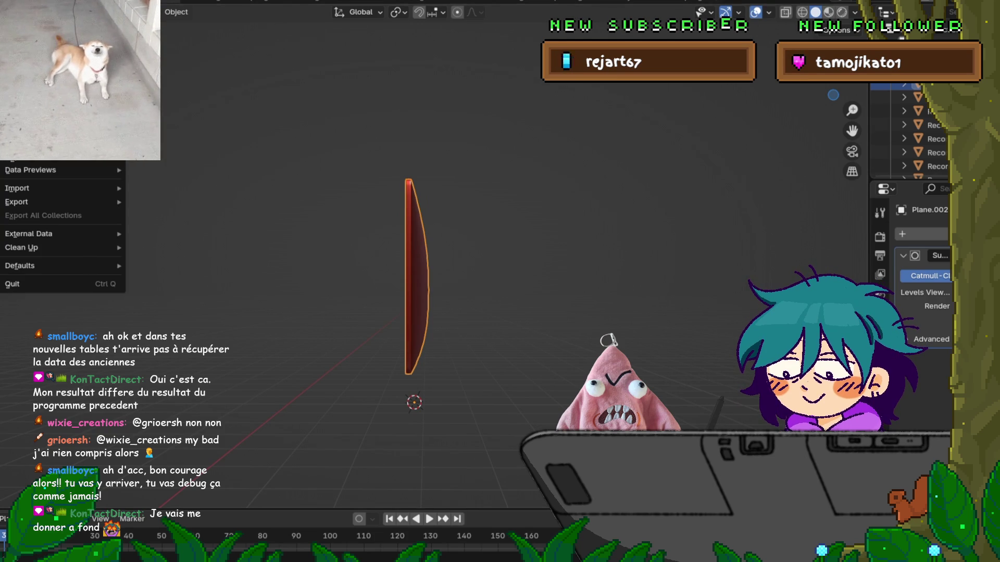
key("Escape")
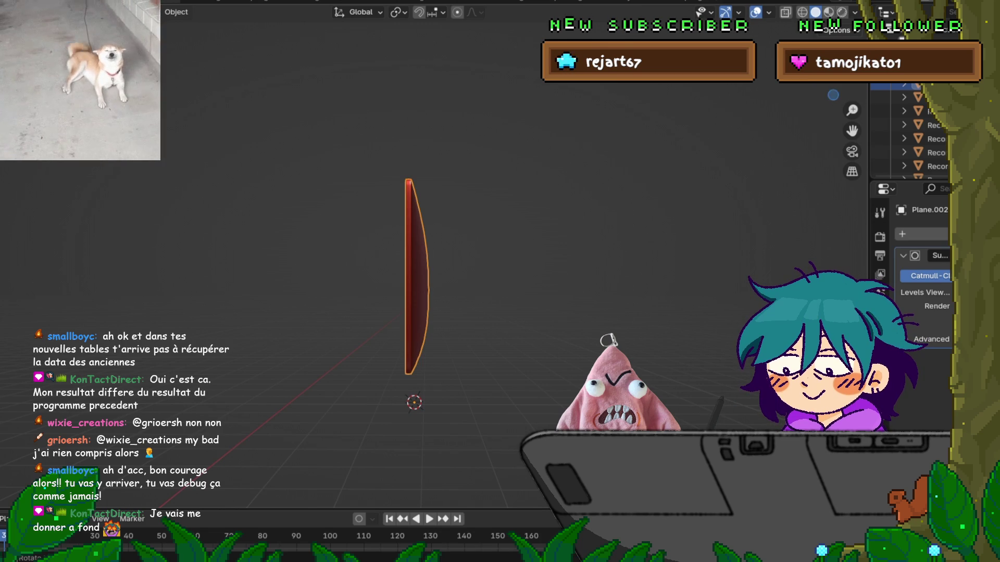
Switch the viewport shading to a grey MatCap so the monitor appears plain grey.
left_click(854, 12)
left_click(847, 110)
left_click(602, 156)
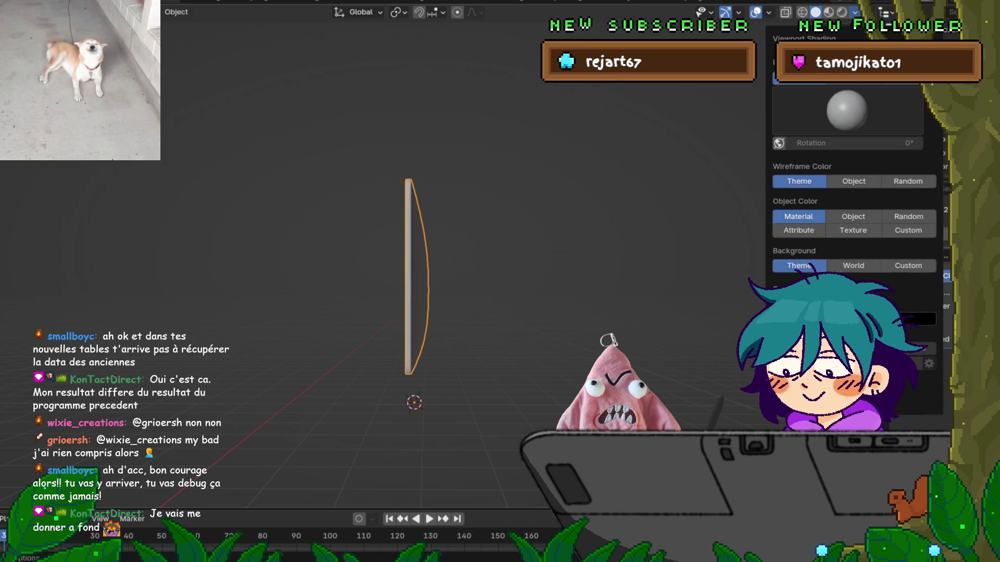
middle_click_drag(468, 281, 572, 281)
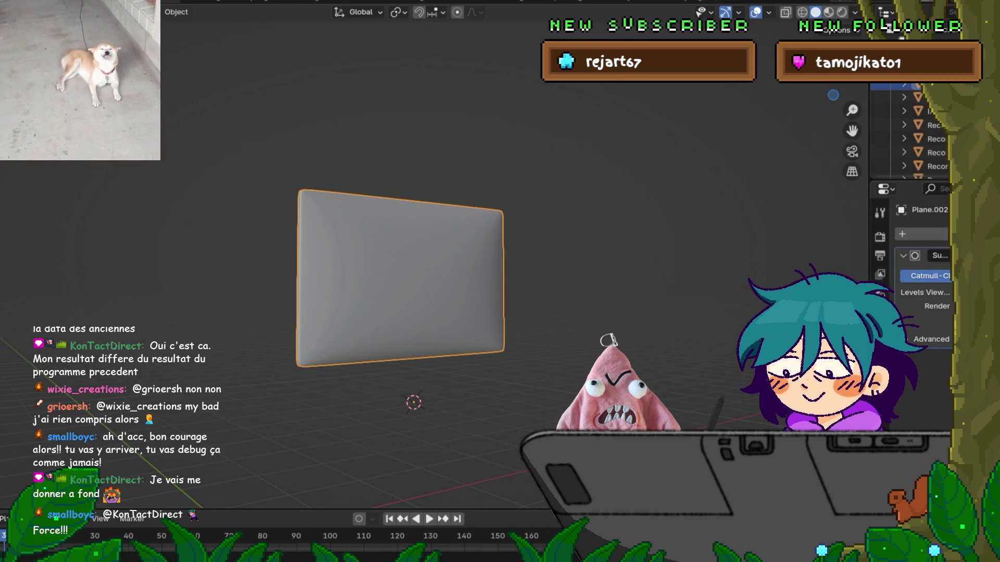
Enter Edit Mode on the monitor frame and select all its geometry.
mouse_move(469, 281)
middle_mouse_down()
mouse_move(562, 281)
mouse_move(510, 281)
middle_mouse_up()
key("Tab")
key("a")
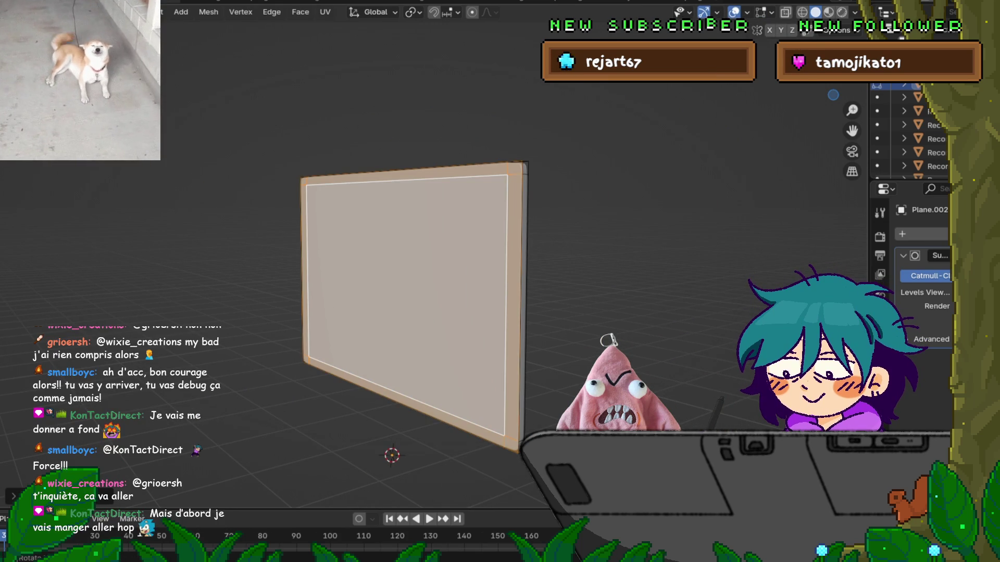
Separate the selected screen face into its own object, discarding an accidental extrusion.
key("e")
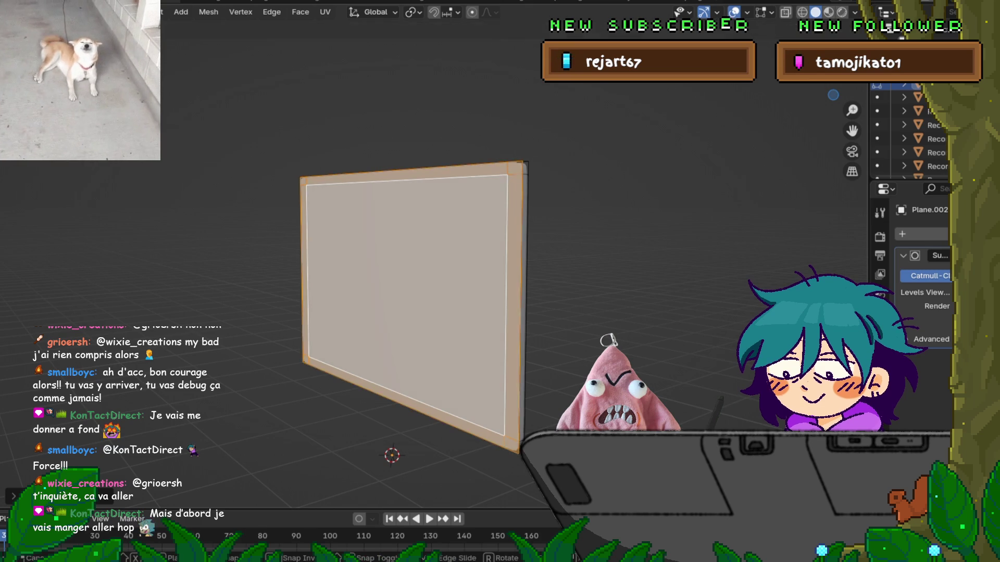
key("Escape")
key("p")
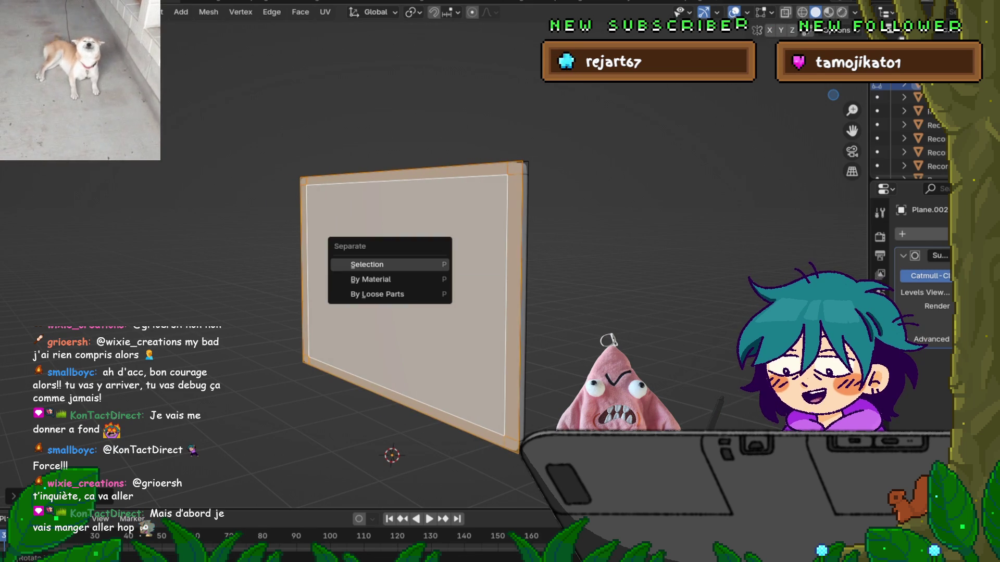
key("Return")
Select the new Plane.003 screen object and select all its geometry in Edit Mode.
key("Tab")
left_click(885, 98)
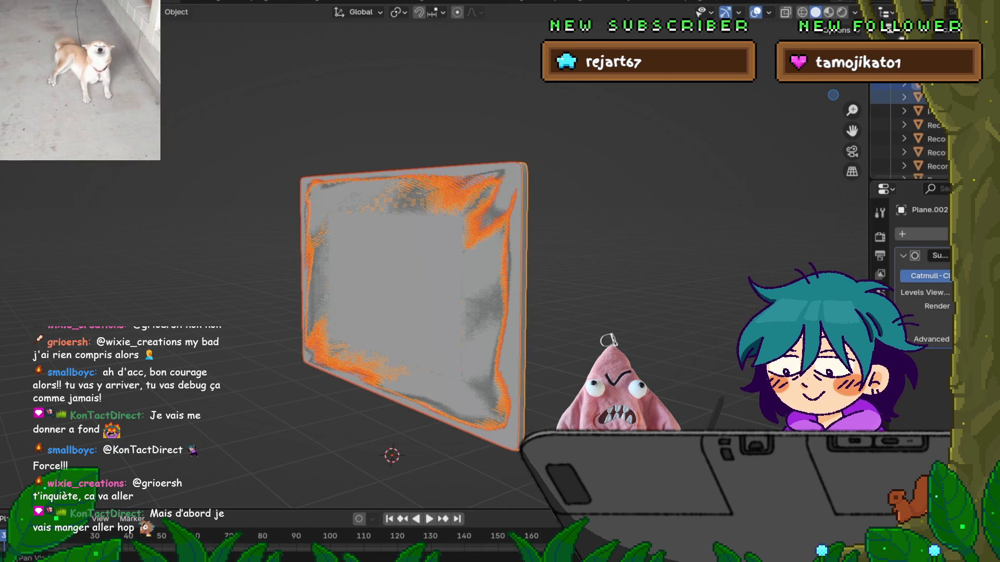
key("Tab")
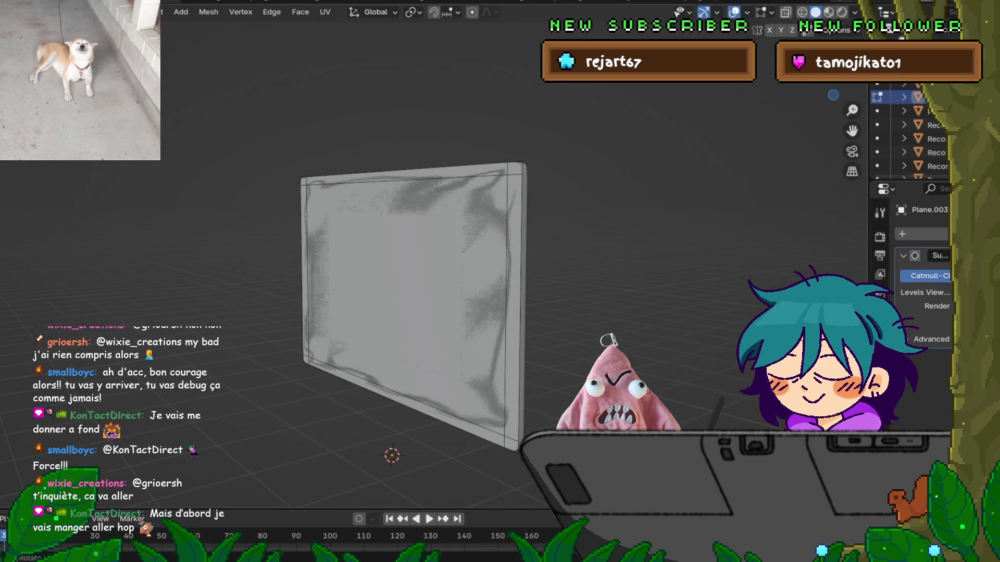
key("a")
Extrude the screen along its normal to give it thickness, then inspect the slab edge-on.
key("e")
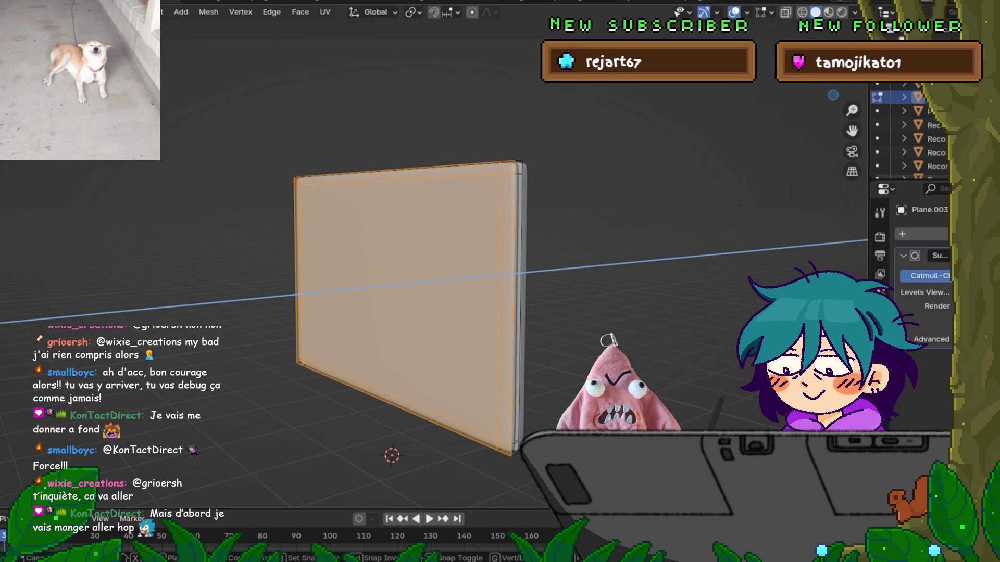
key("Return")
middle_click_drag(500, 281, 385, 282)
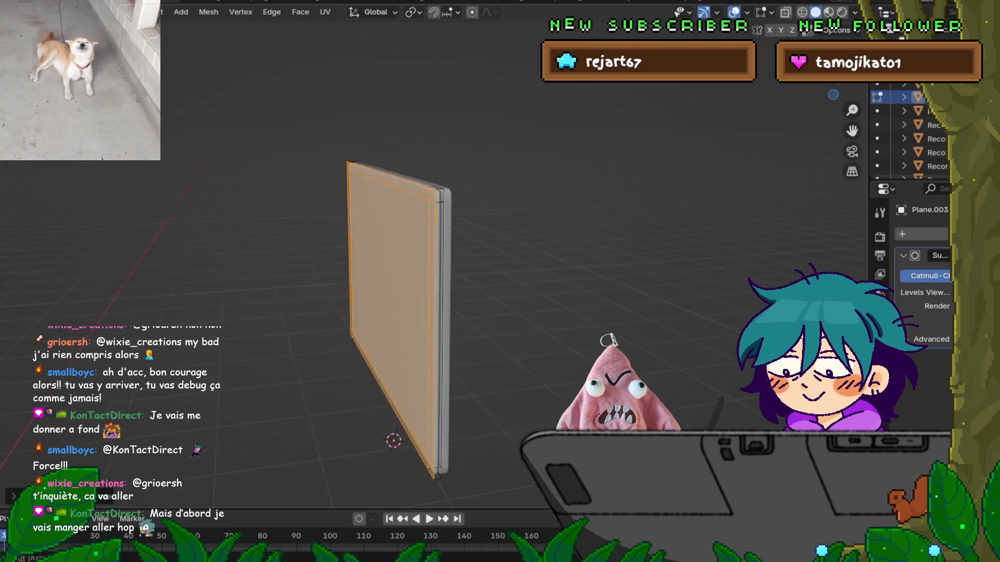
scroll(396, 312, "up", 4)
mouse_move(500, 281)
middle_mouse_down()
mouse_move(416, 281)
mouse_move(469, 281)
middle_mouse_up()
scroll(500, 281, "up", 4)
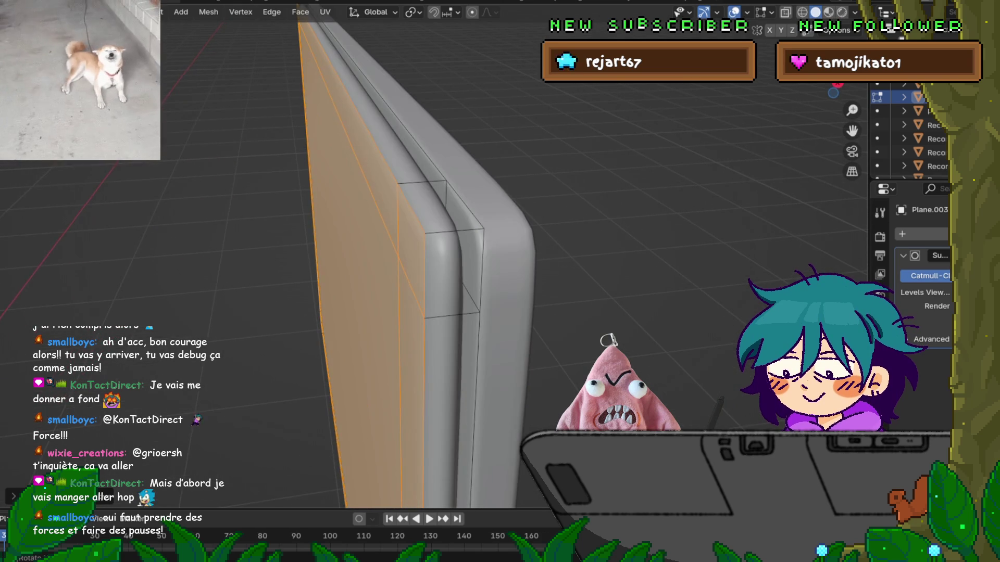
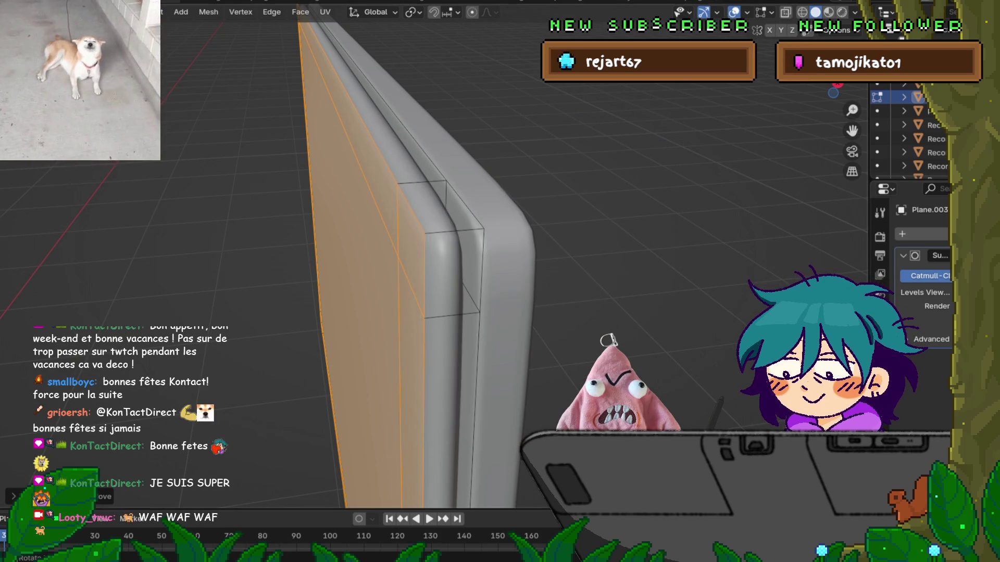
Scale the selected border loop along Y to tighten the panel's rounded rim.
mouse_move(468, 260)
middle_mouse_down()
mouse_move(448, 261)
mouse_move(458, 291)
middle_mouse_up()
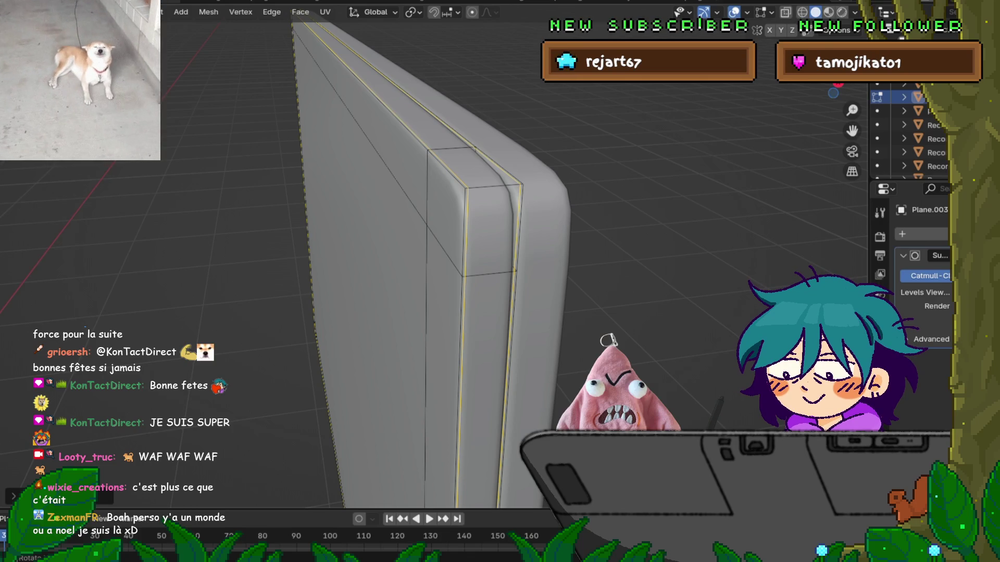
key("s")
key("y")
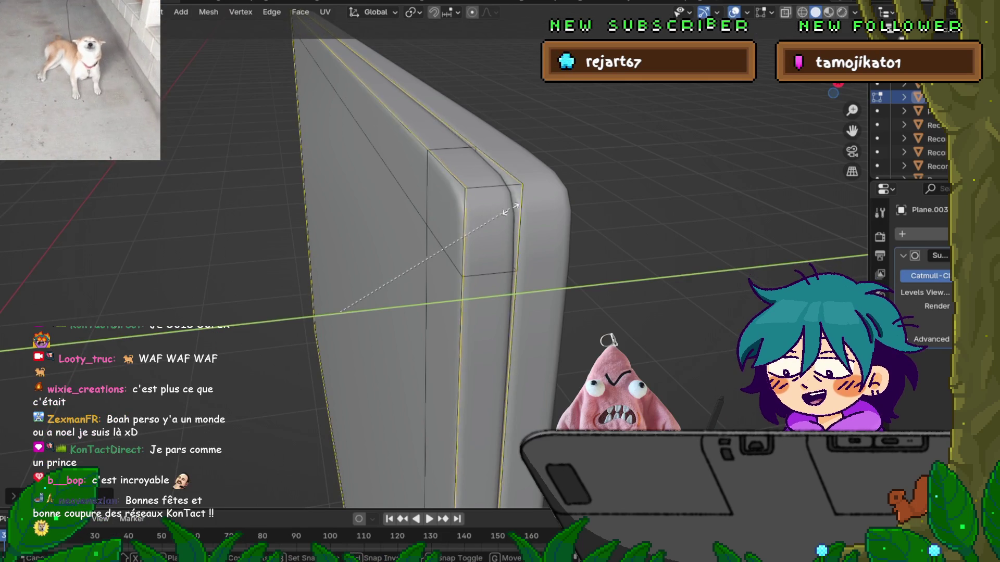
left_click(503, 212)
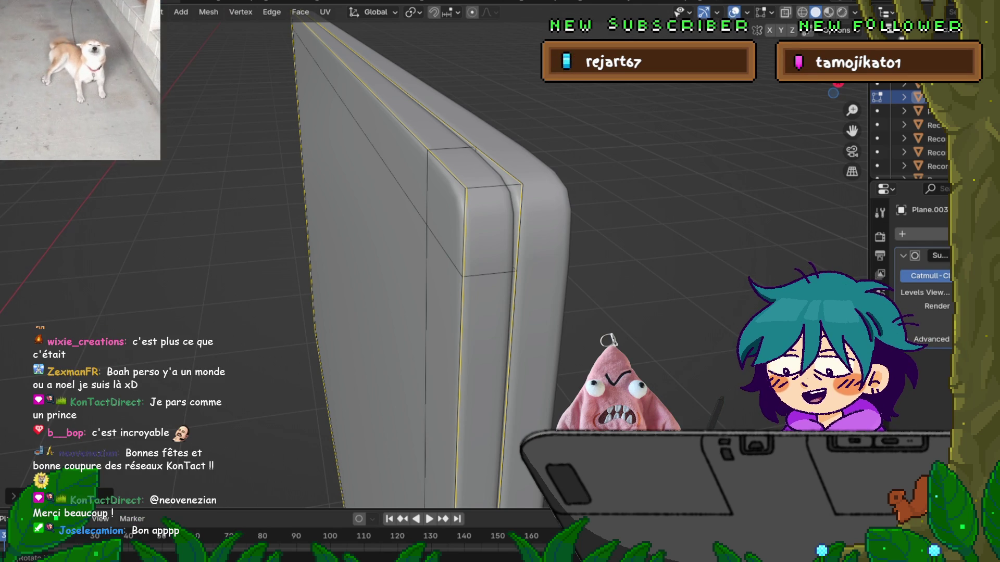
Check the File menu, pan across the panel, and save the project.
key("F4")
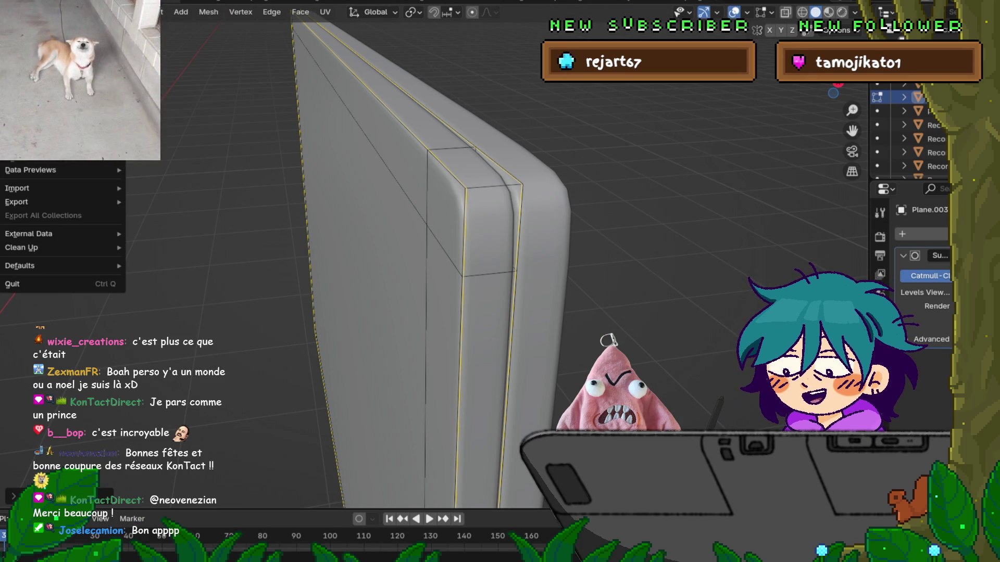
key("Escape")
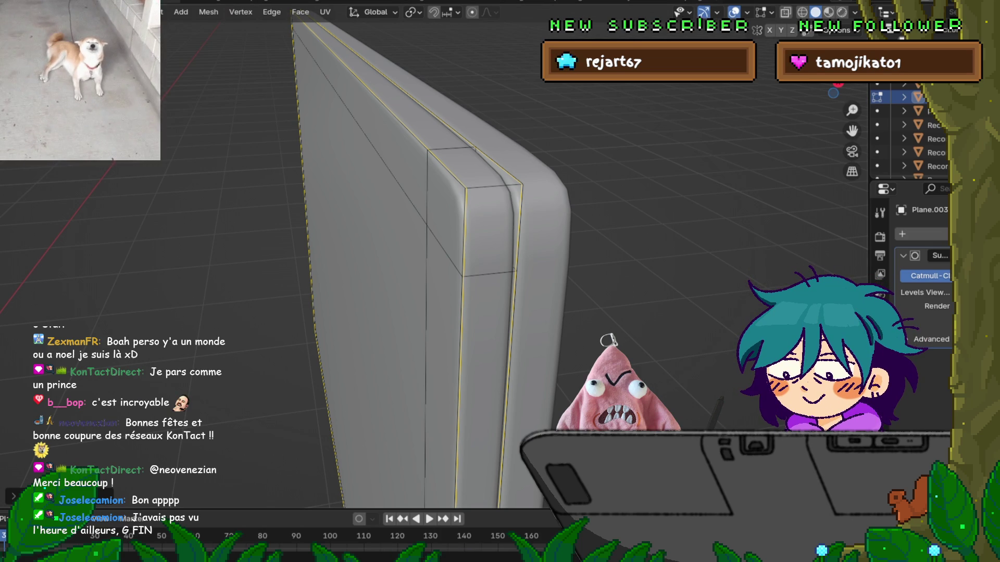
left_click(11, 7)
key("Escape")
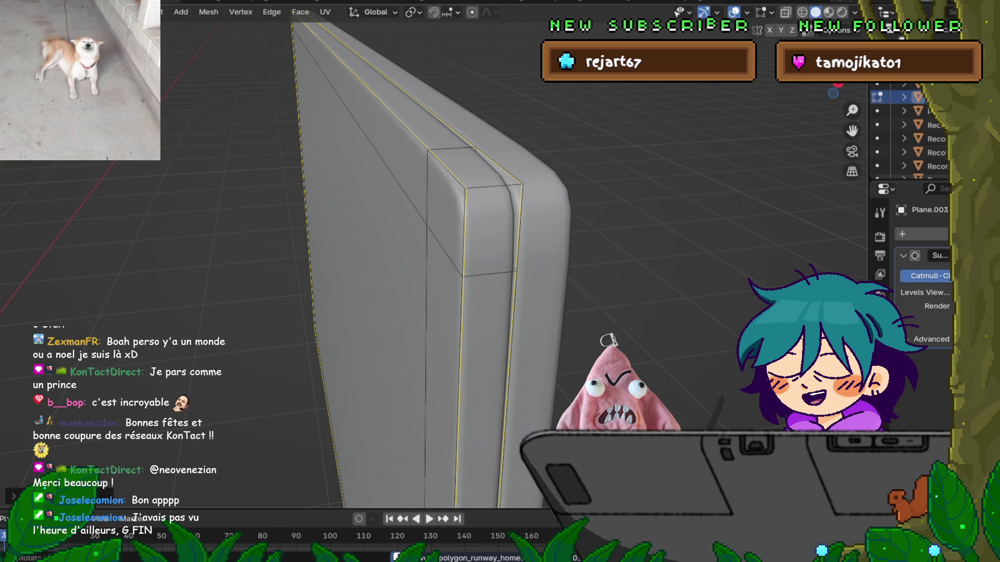
mouse_move(469, 260)
middle_mouse_down("shift")
mouse_move(349, 258)
mouse_move(427, 258)
mouse_move(391, 259)
mouse_move(396, 302)
middle_mouse_up("shift")
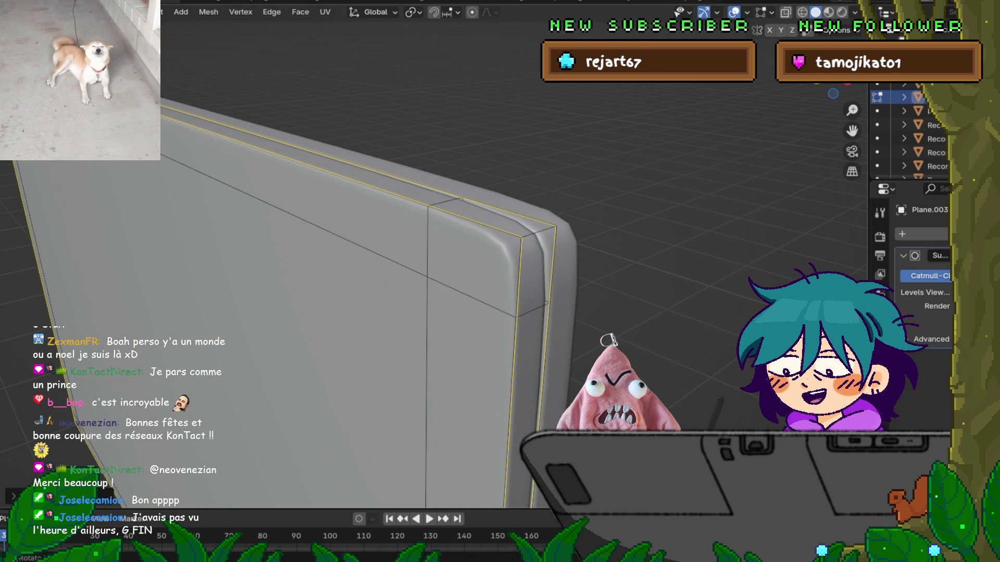
key("ctrl+s")
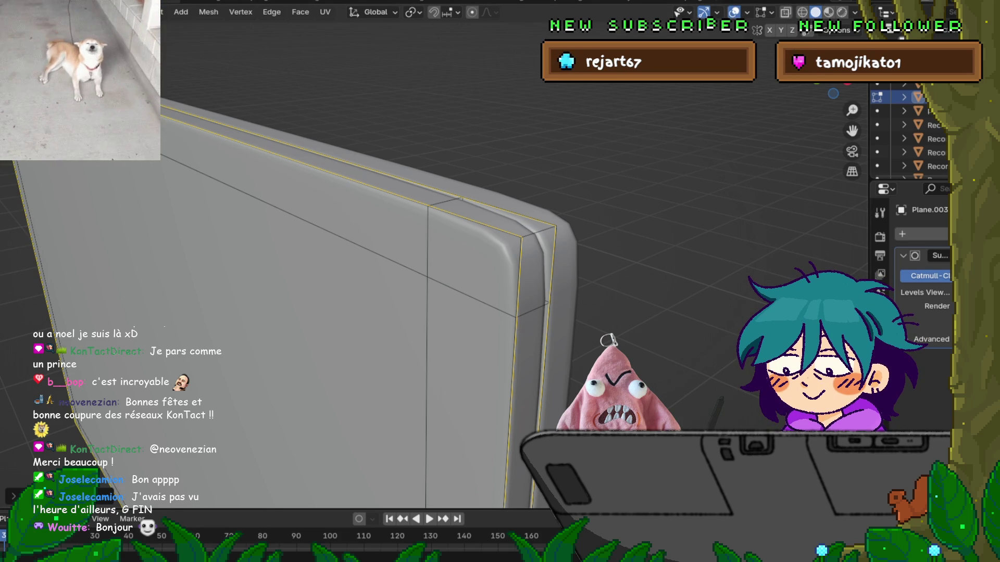
Pull back and return Plane.003 to Object Mode to view the whole monitor panel.
mouse_move(416, 260)
middle_mouse_down()
mouse_move(365, 249)
mouse_move(395, 260)
mouse_move(323, 260)
middle_mouse_up()
key("Tab")
mouse_move(333, 313)
middle_mouse_down()
mouse_move(270, 315)
mouse_move(287, 315)
middle_mouse_up()
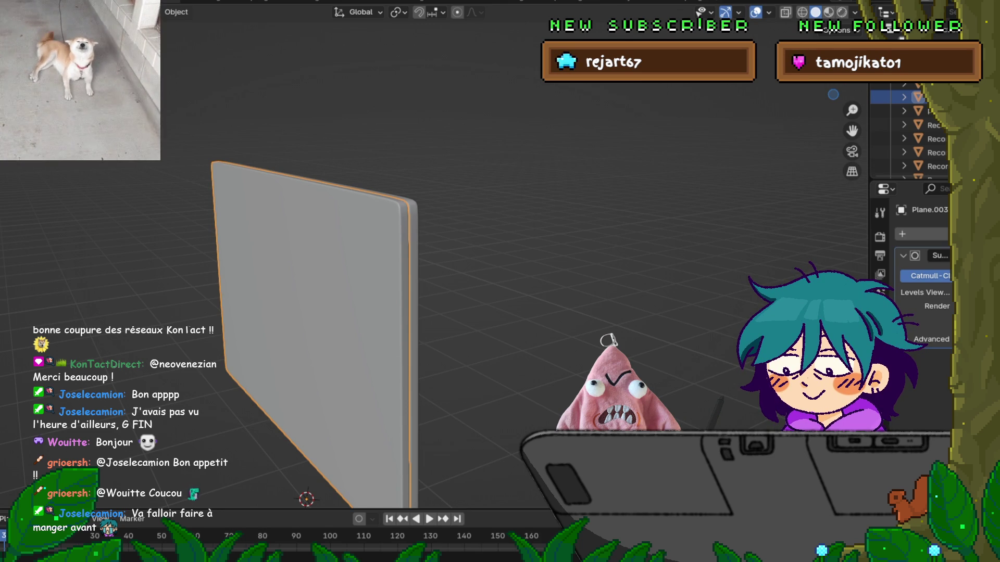
Insert a horizontal loop cut near the bottom of Plane.003, then view it in wireframe.
middle_click_drag(469, 260, 344, 266)
key("Tab")
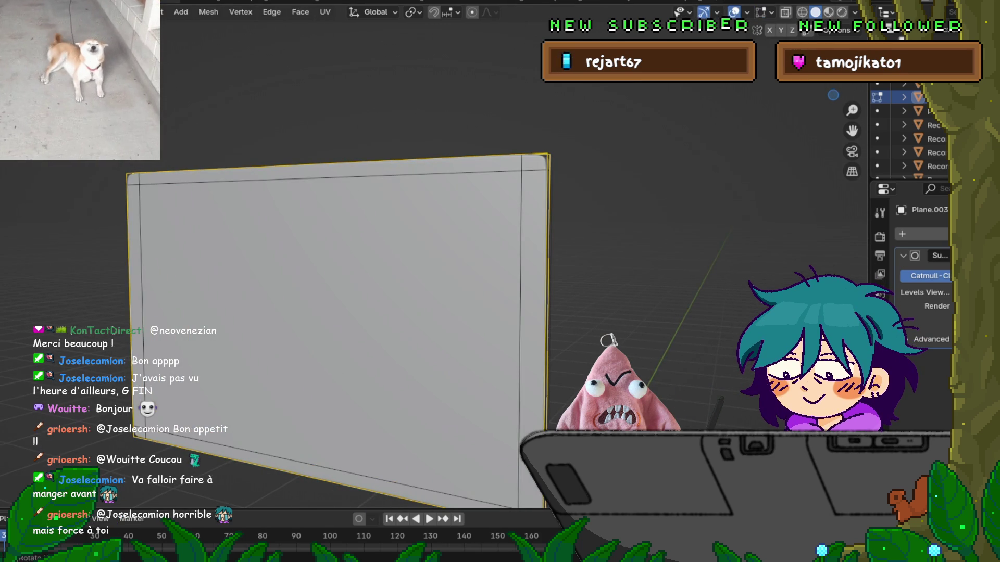
key("ctrl+r")
left_click(509, 330)
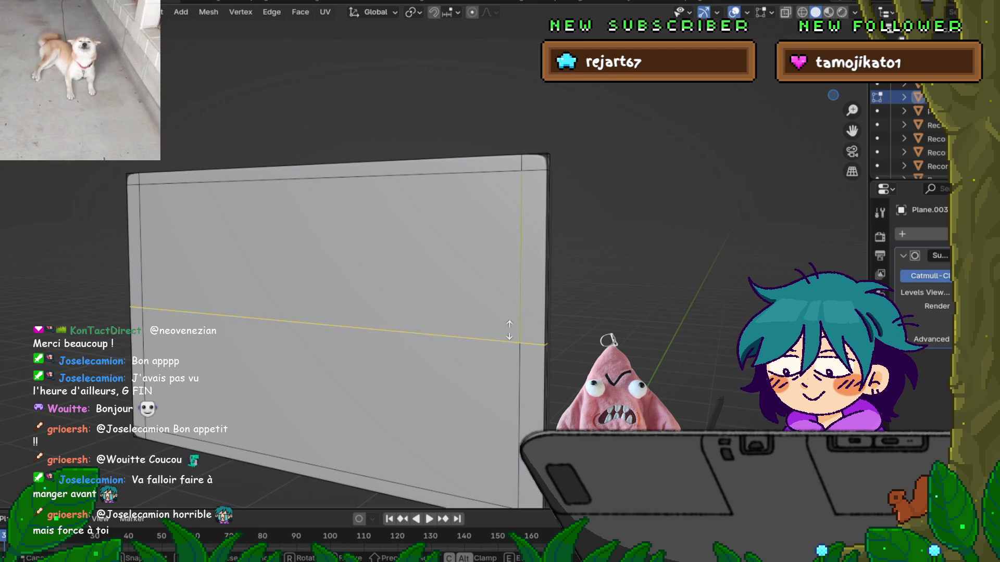
left_click(508, 440)
mouse_move(508, 441)
middle_mouse_down()
mouse_move(469, 386)
mouse_move(526, 379)
middle_mouse_up()
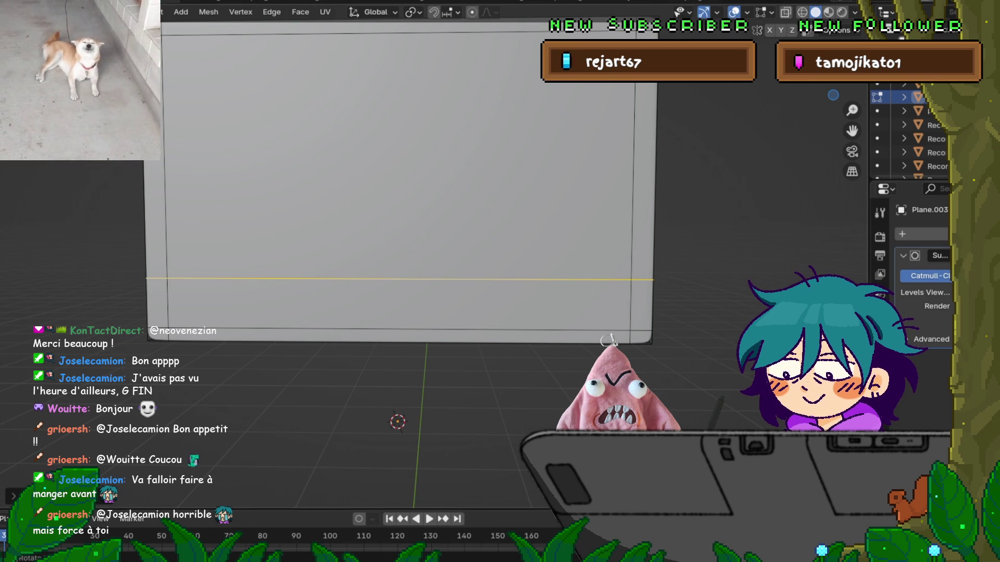
key("shift+z")
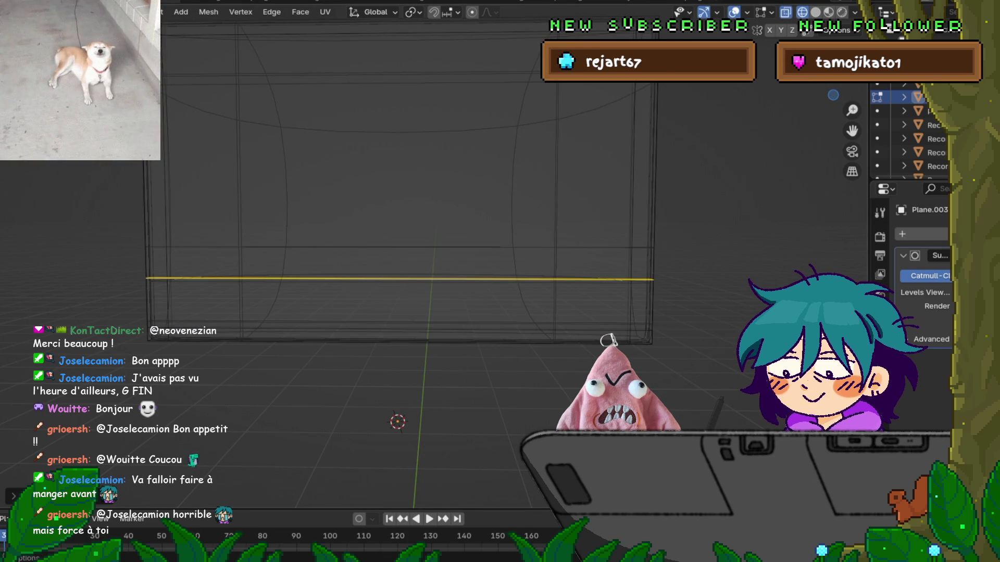
key("Return")
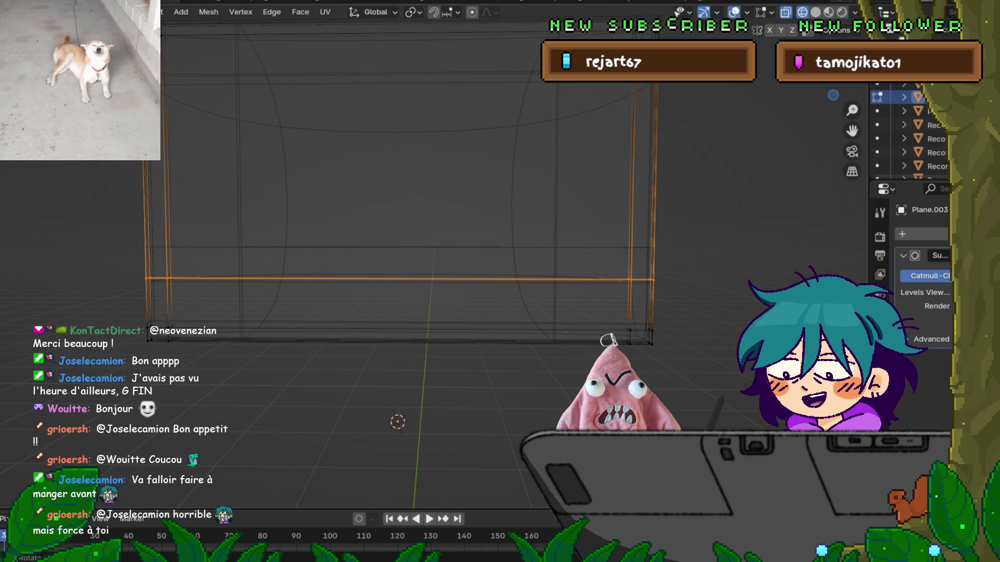
mouse_move(396, 261)
middle_mouse_down()
mouse_move(395, 229)
mouse_move(427, 224)
middle_mouse_up()
scroll(400, 234, "down", 5)
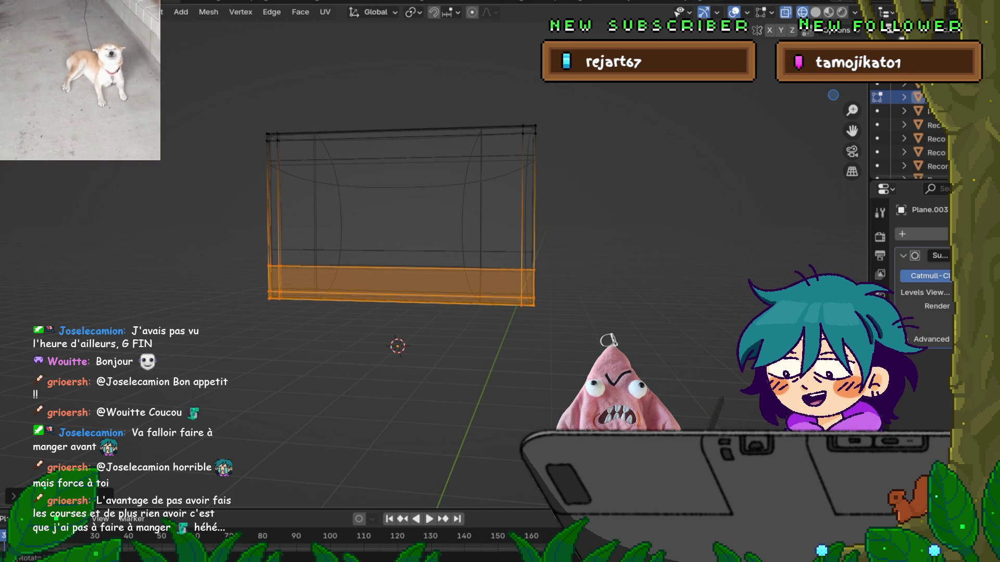
key("F4")
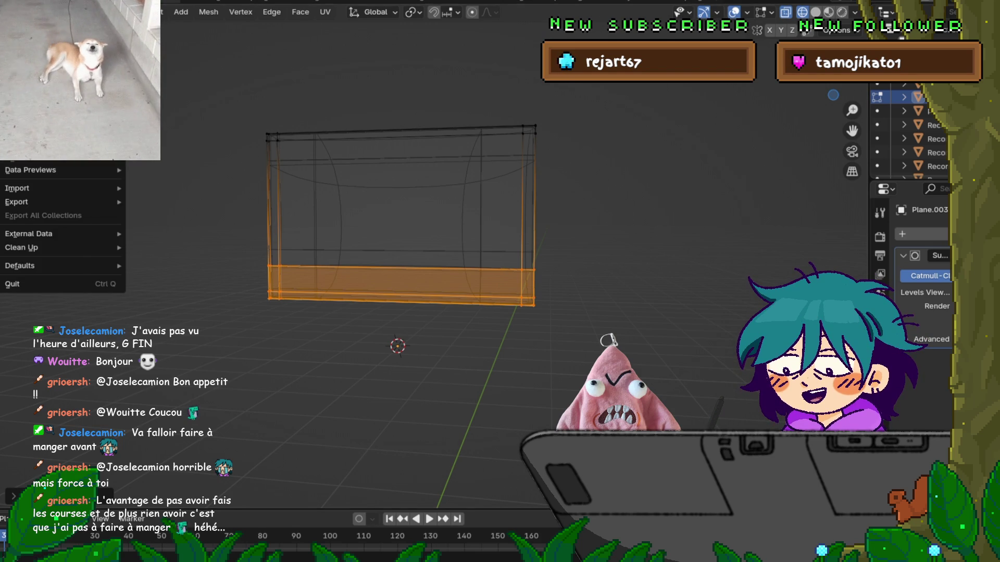
key("Escape")
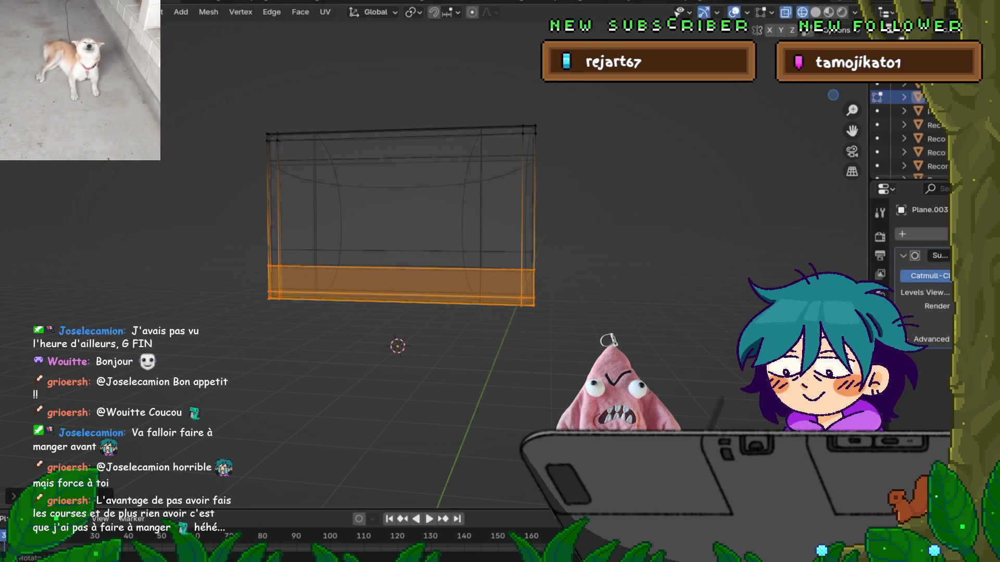
mouse_move(468, 260)
middle_mouse_down()
mouse_move(573, 260)
mouse_move(307, 256)
middle_mouse_up()
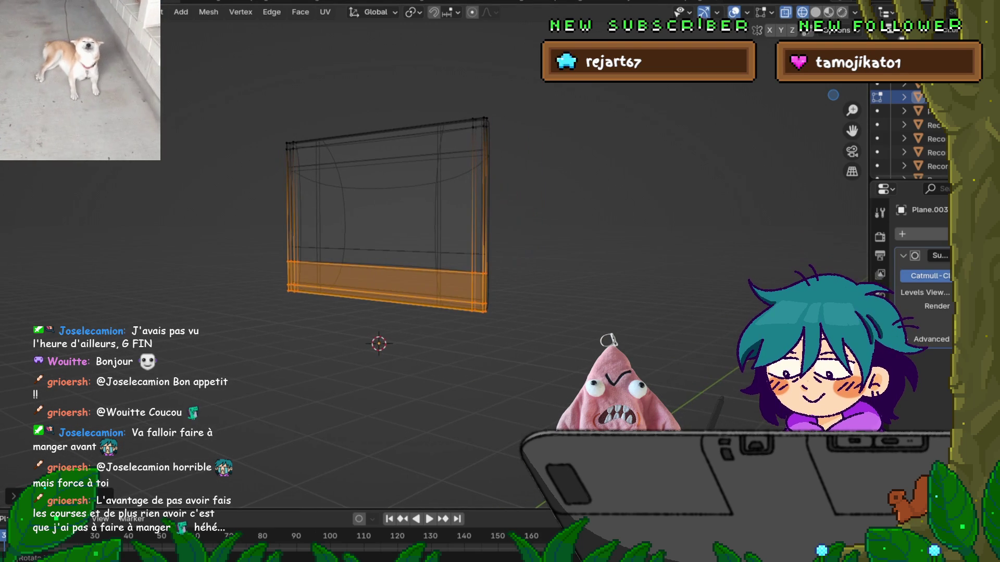
Separate the selected bottom faces into a new object, Plane.004, and select both monitor parts.
key("p")
left_click(284, 256)
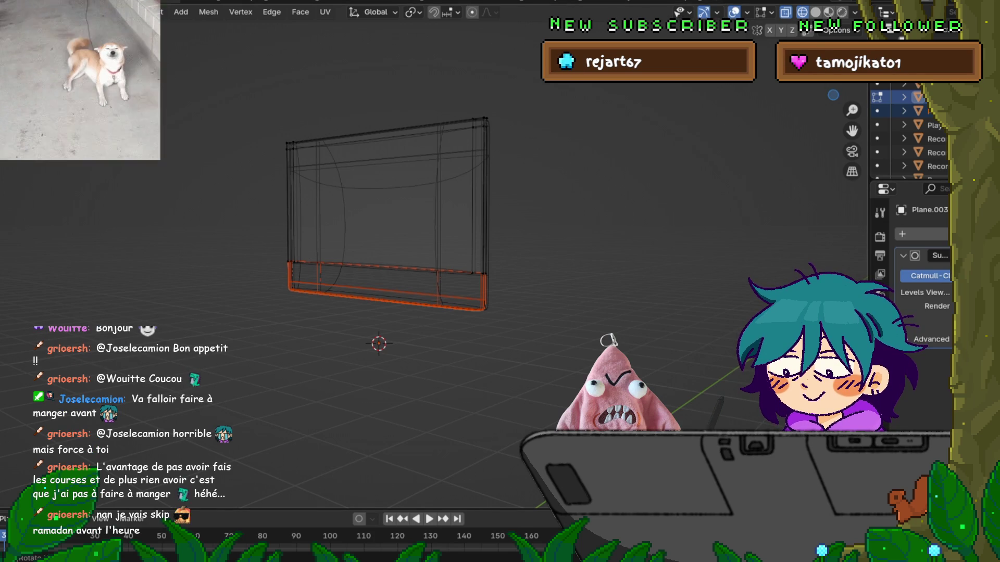
key("Tab")
key("alt+a")
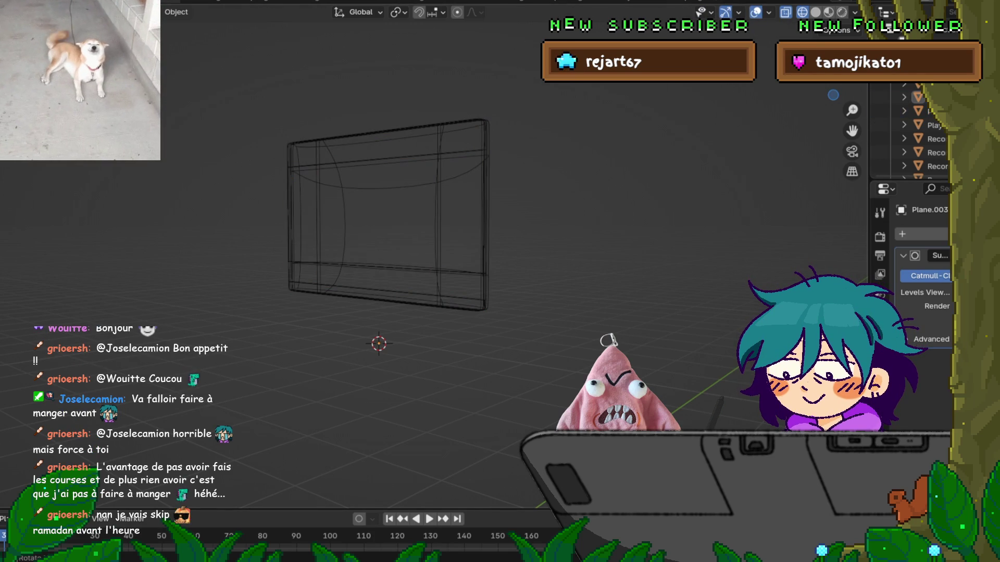
key("Tab")
key("a")
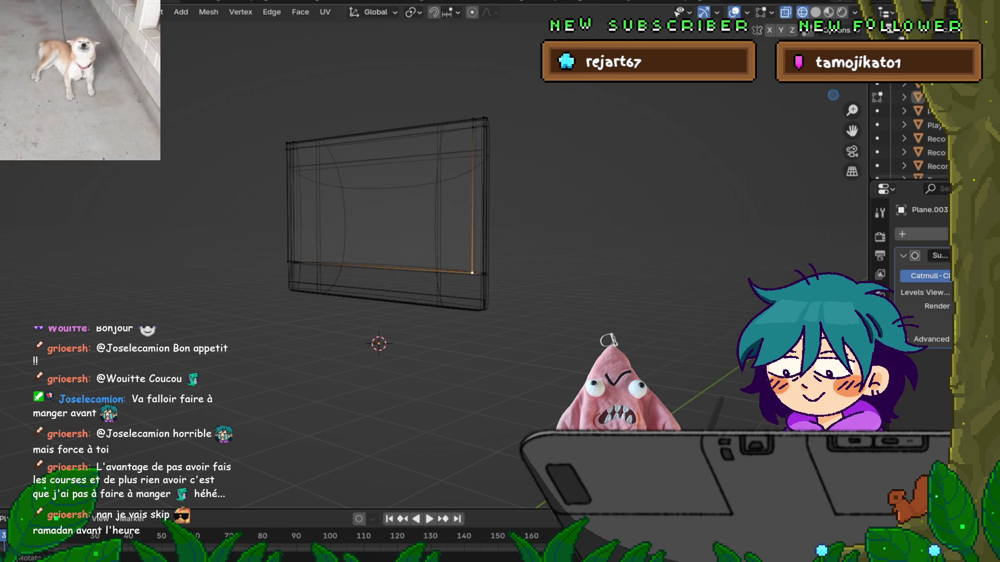
key("Tab")
left_click(927, 97)
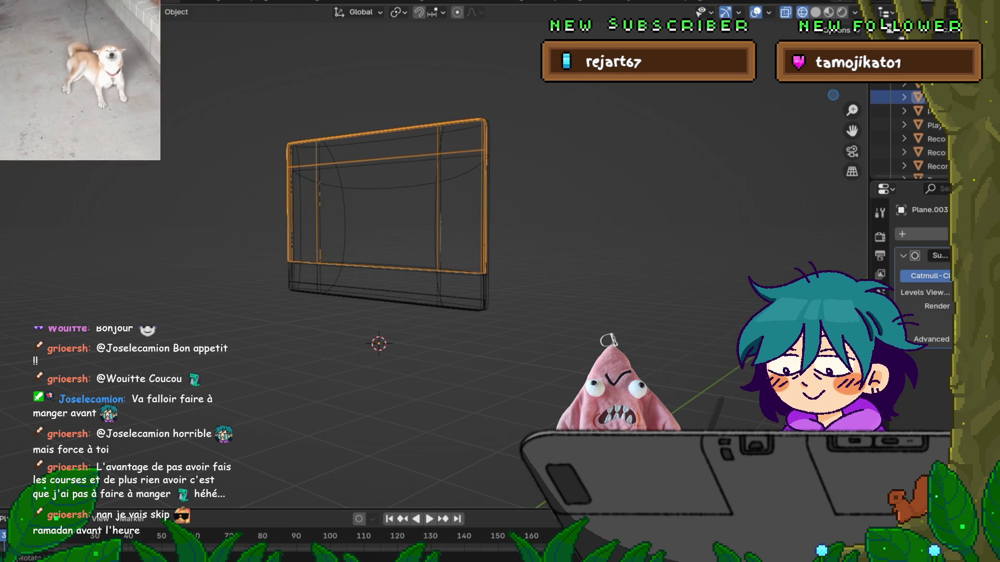
left_click(926, 110)
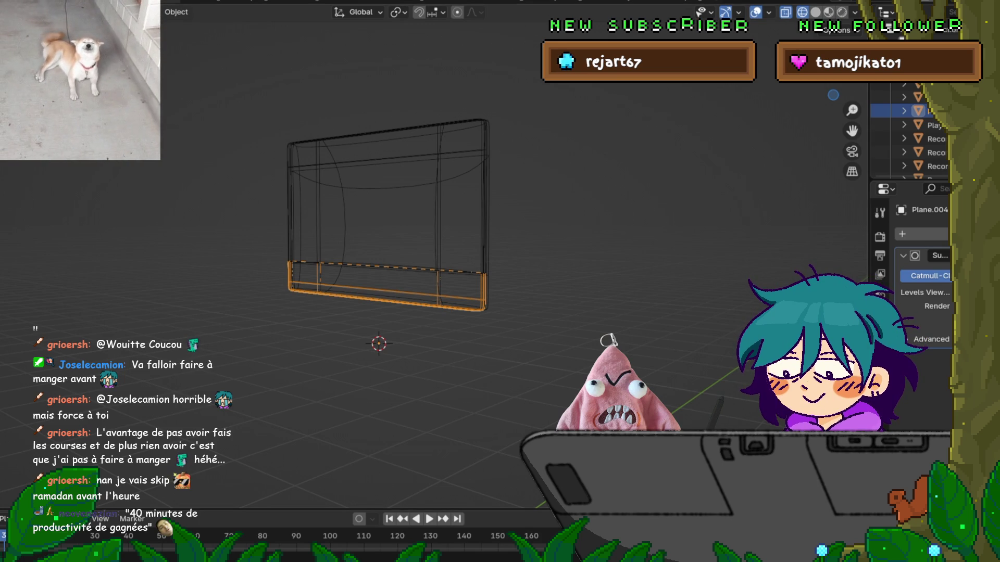
Save the blend file and return the viewport to solid shading.
left_click(18, 6)
key("ctrl+s")
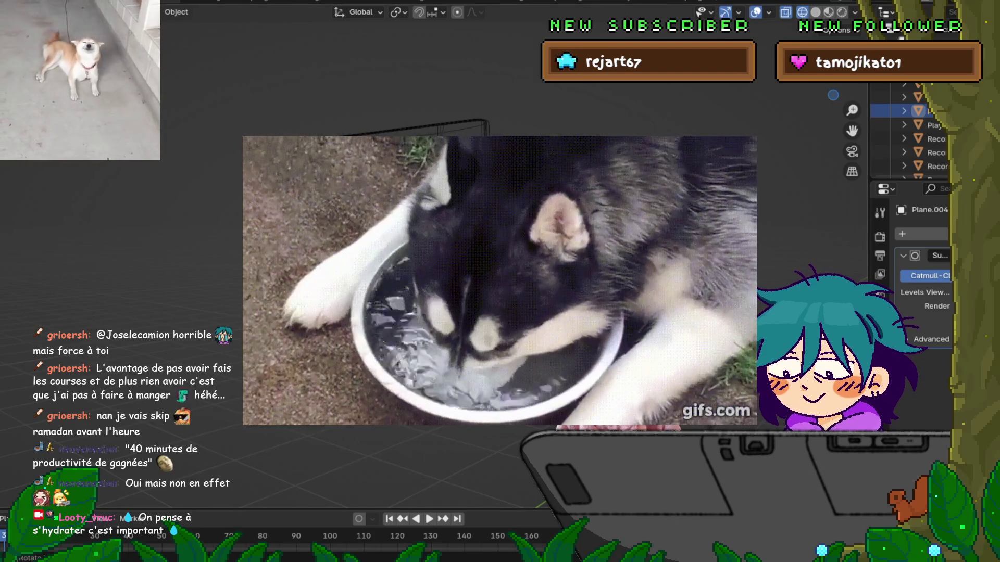
key("shift+z")
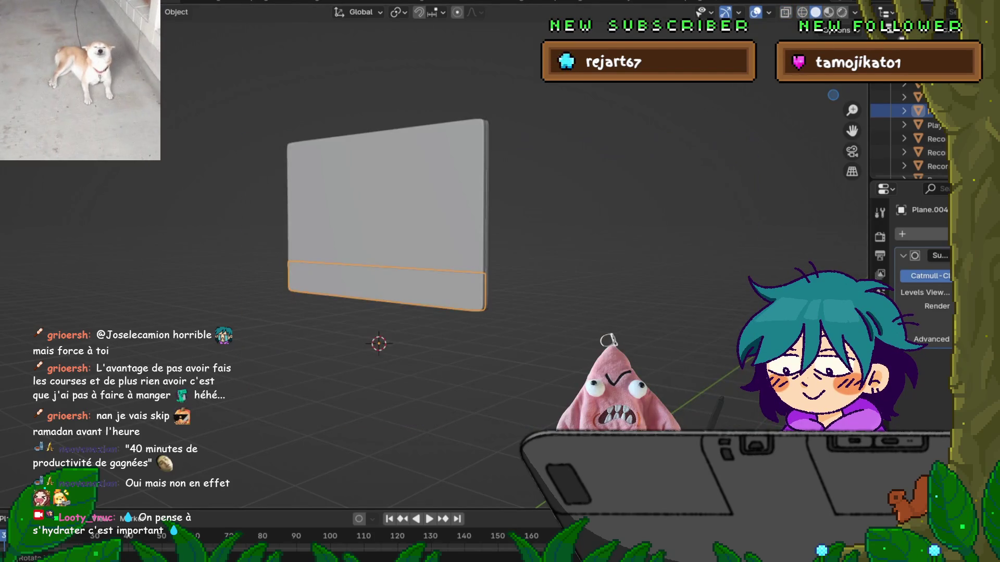
mouse_move(468, 260)
middle_mouse_down()
mouse_move(537, 273)
mouse_move(541, 231)
middle_mouse_up()
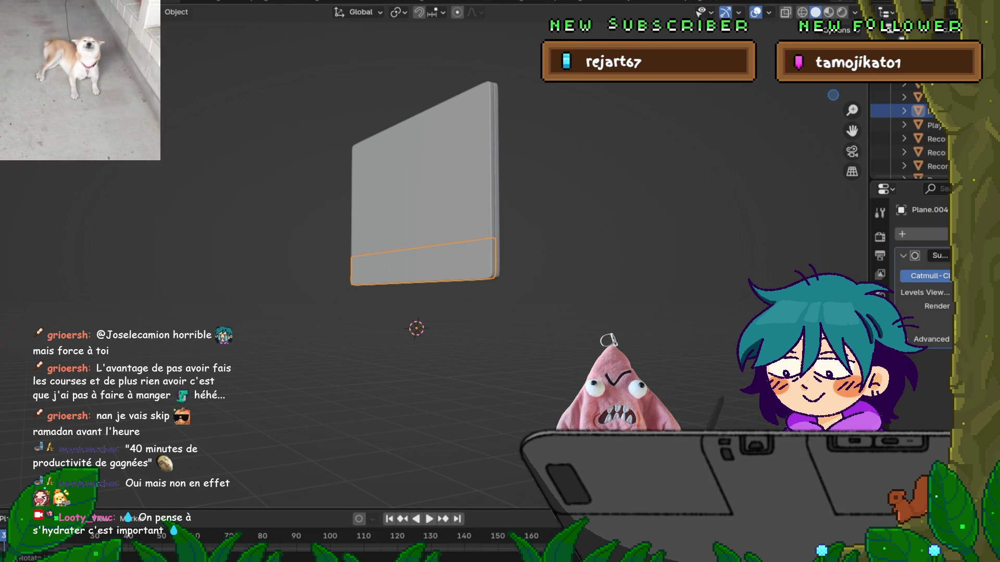
key("shift+a")
Add a new plane, Plane.005, and scale it down to a small square under the monitor.
mouse_move(468, 285)
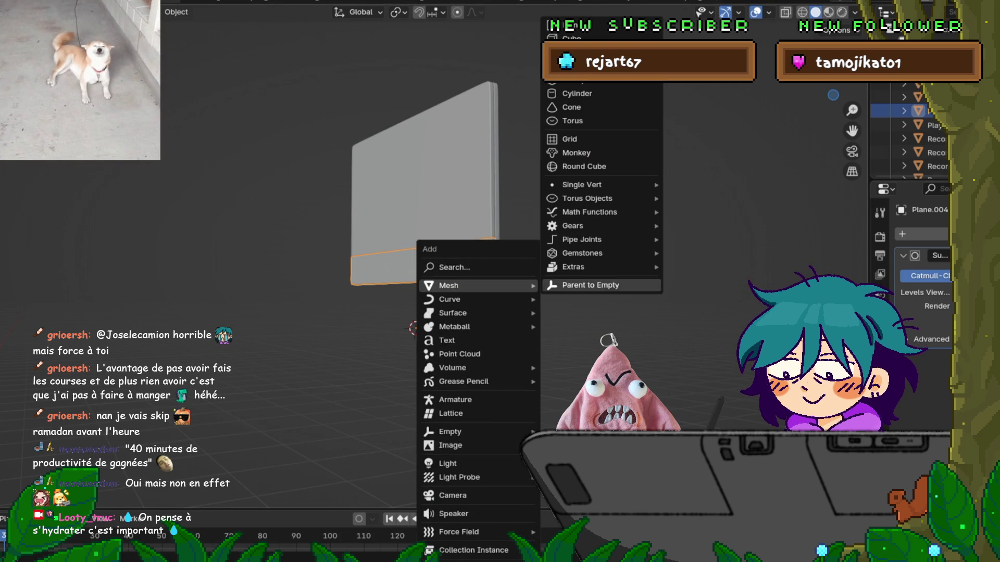
left_click(598, 26)
middle_click_drag(469, 260, 448, 317)
key("Tab")
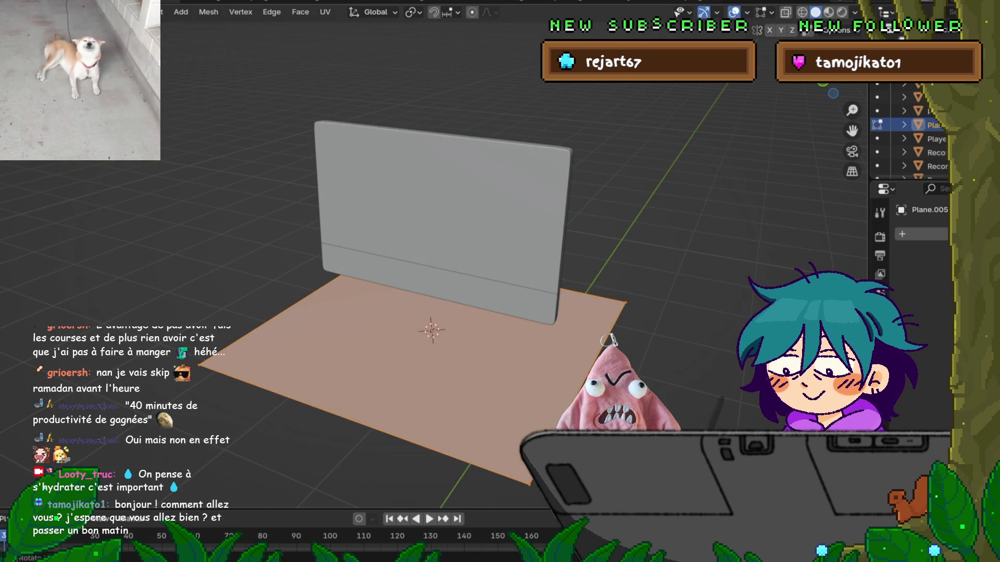
middle_click_drag(448, 317, 440, 333)
key("s")
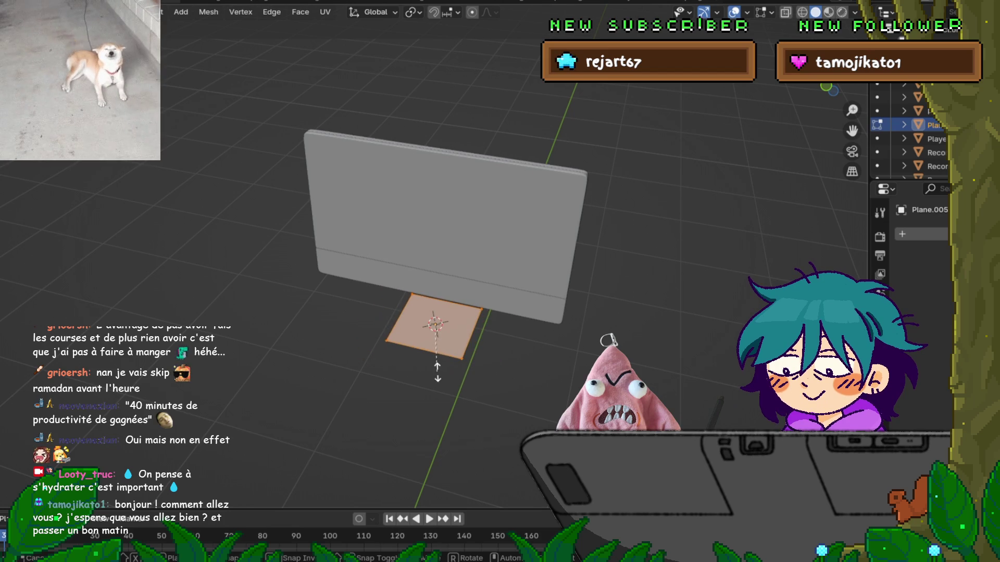
left_click(460, 362)
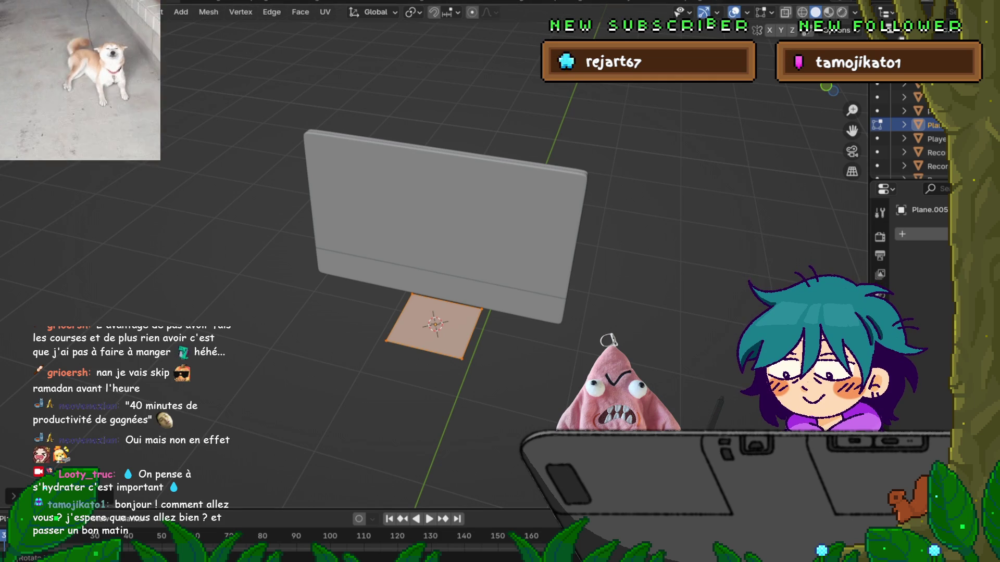
In side view, raise the plane slightly along Z and rotate it to lie flat as a base plate.
key("KP_3")
scroll(417, 257, "up", 2)
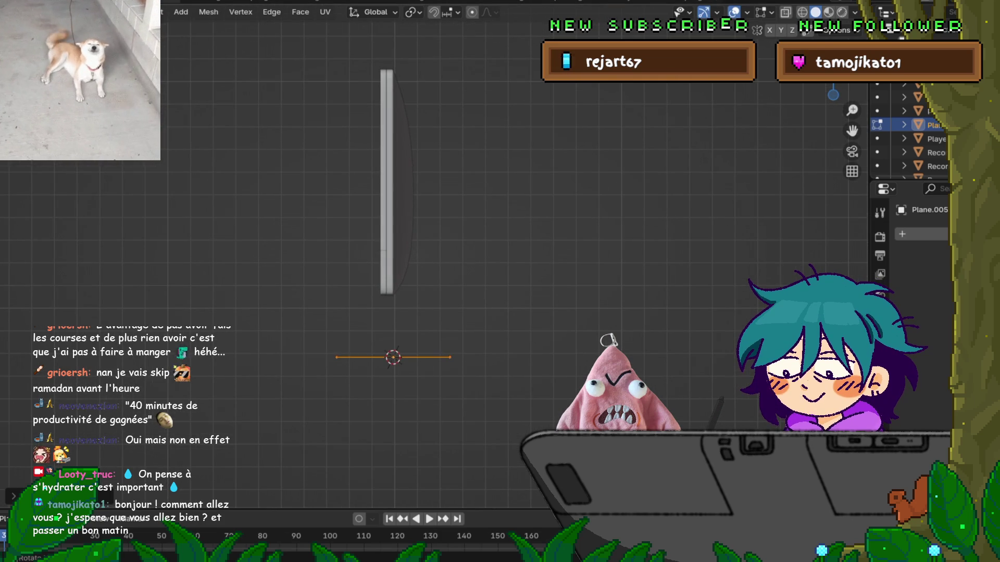
key("g")
key("z")
key("Return")
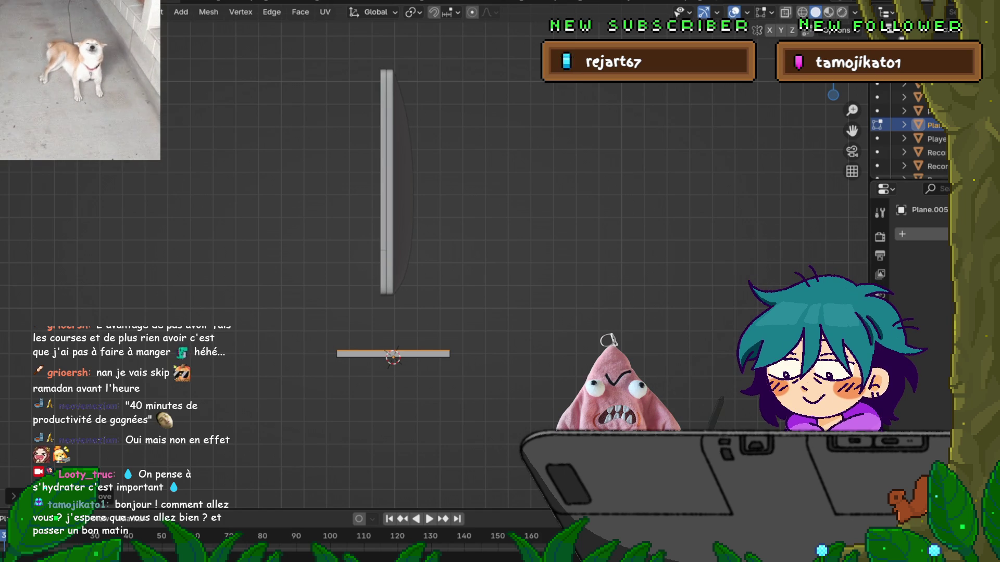
key("r")
mouse_move(500, 261)
middle_mouse_down()
mouse_move(500, 292)
mouse_move(511, 294)
middle_mouse_up()
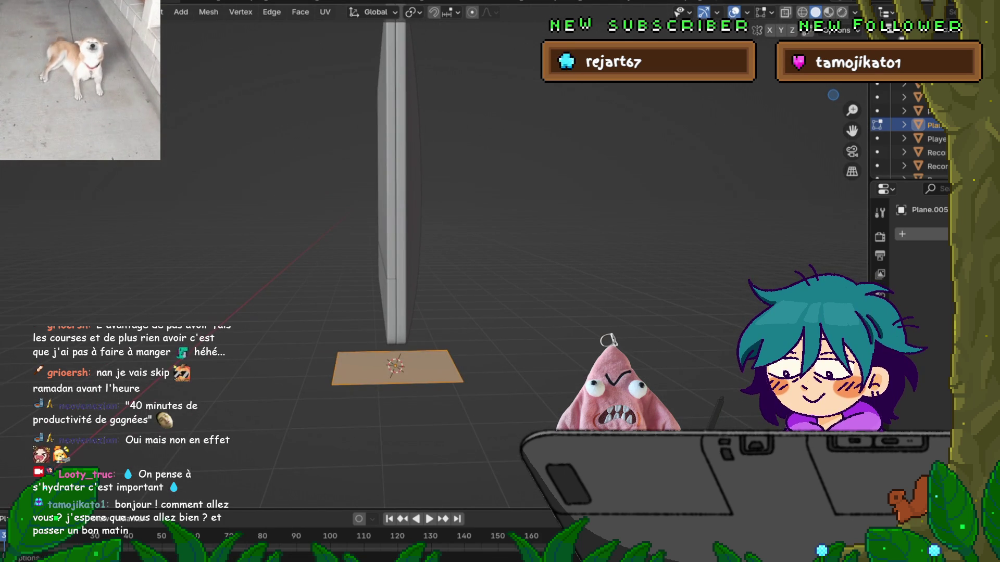
Extrude the base plate's rear edge straight up along Z to form the upright stand.
key("alt+a")
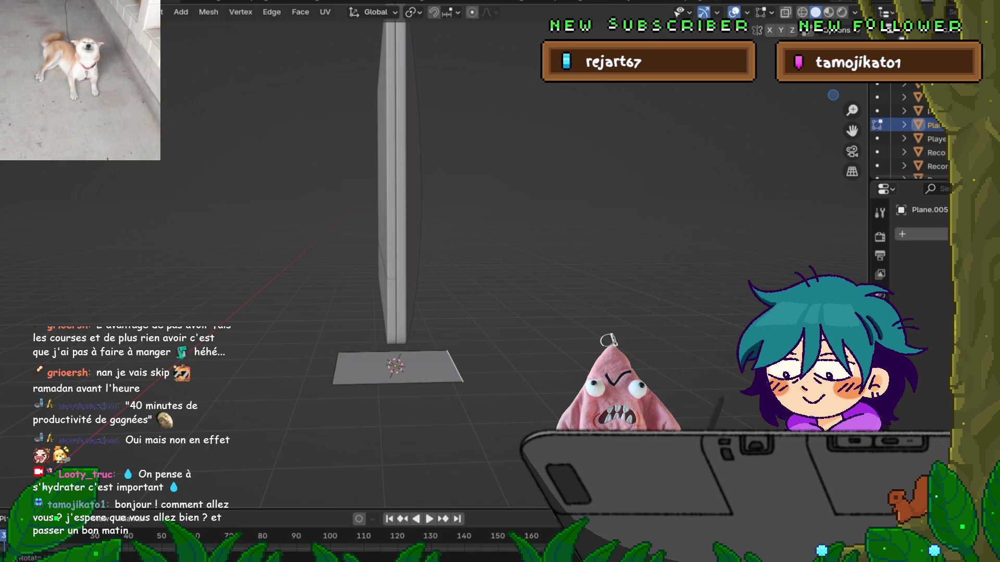
key("KP_3")
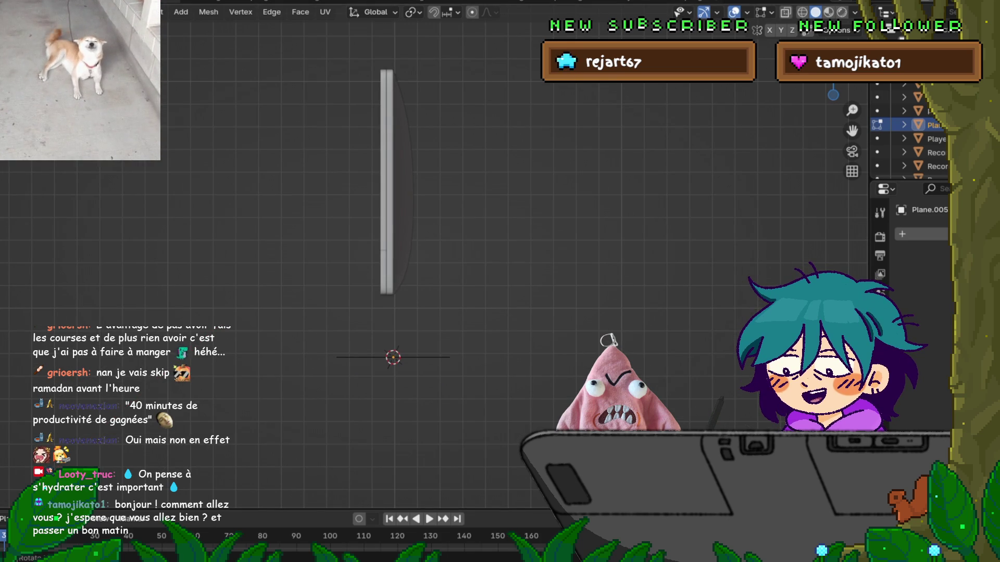
right_click(391, 352)
key("Escape")
middle_click_drag(390, 352, 344, 318)
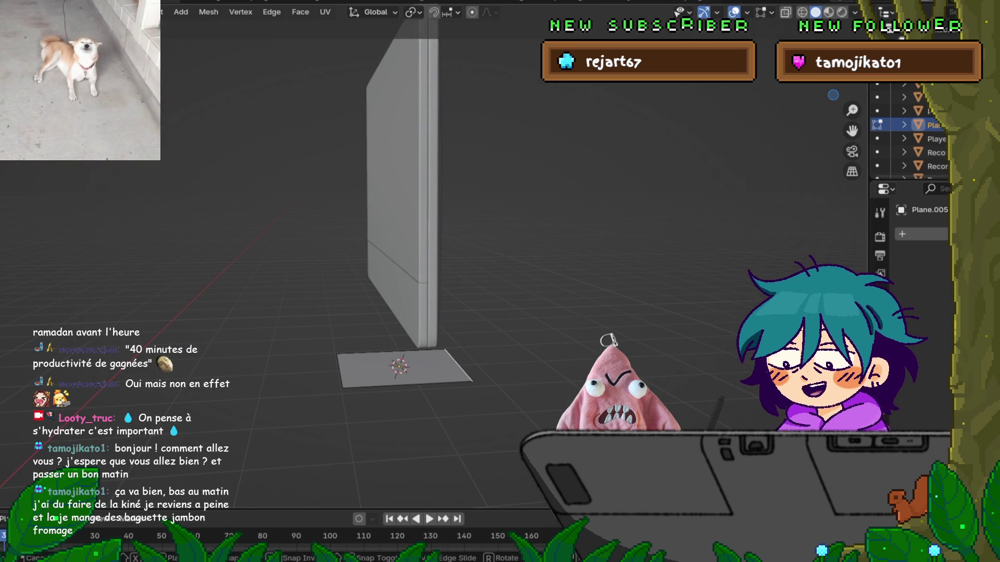
key("e")
key("z")
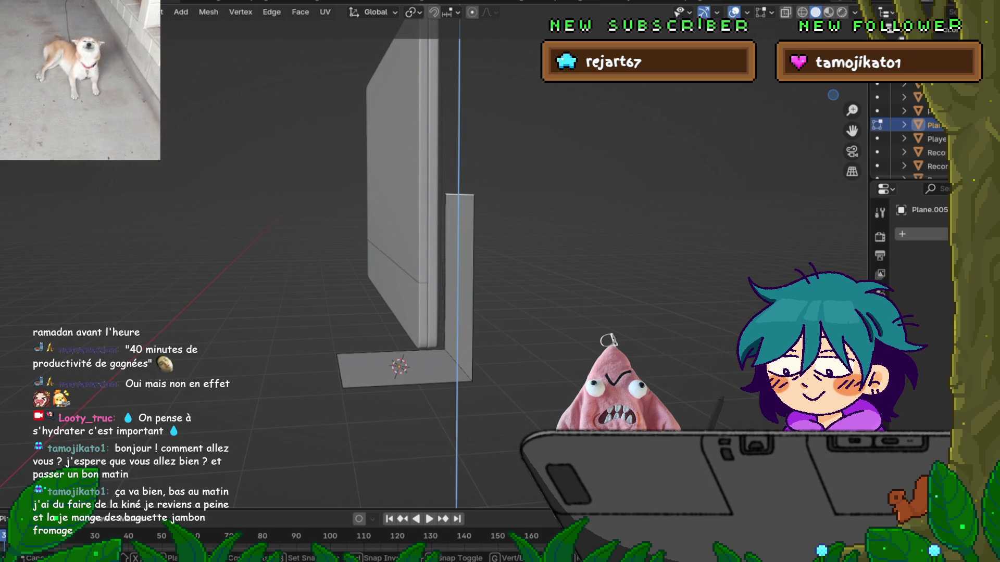
key("Return")
key("KP_3")
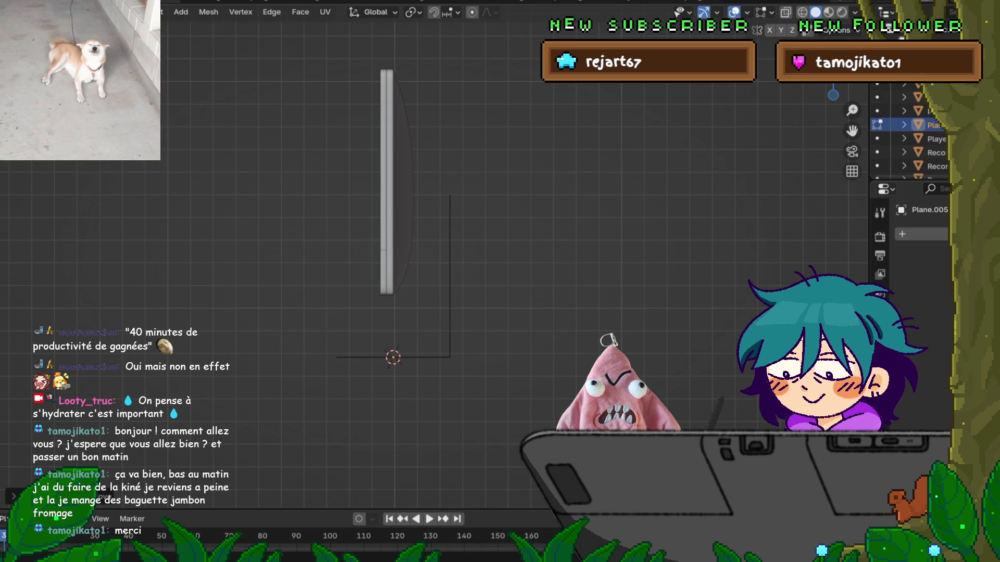
Orbit to inspect the finished monitor and stand, then save the project.
middle_click_drag(469, 260, 599, 217)
key("F4")
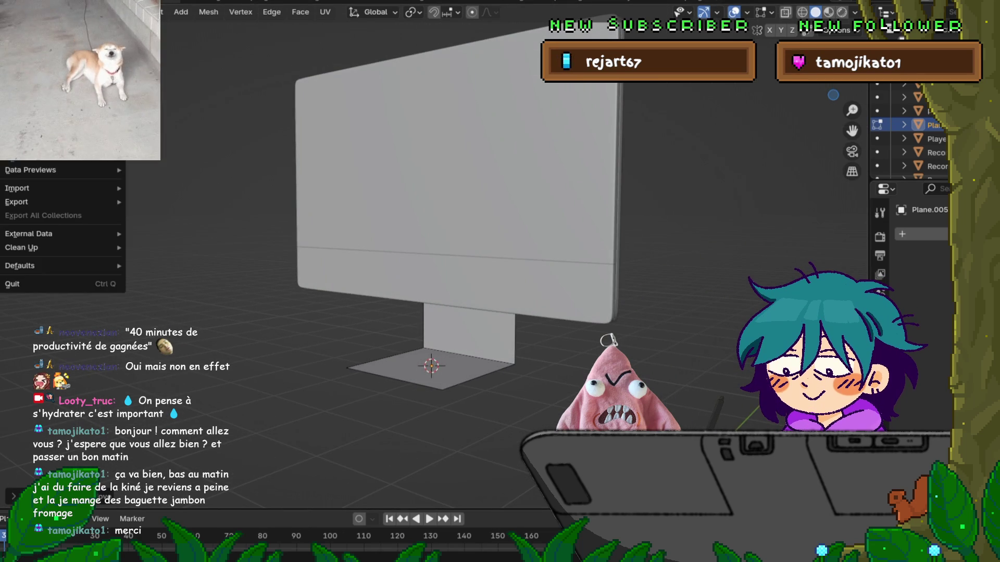
key("ctrl+s")
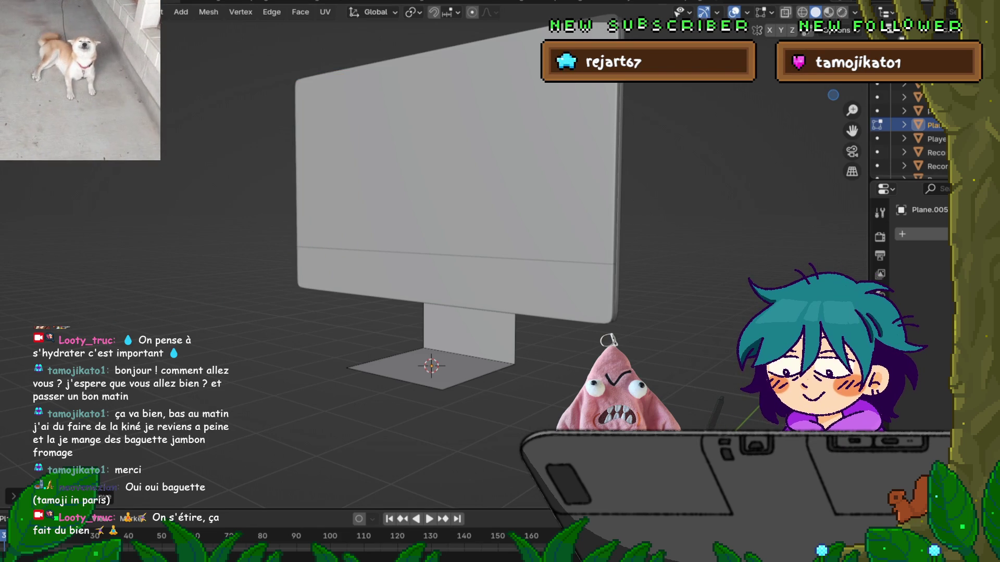
scroll(432, 260, "down", 10)
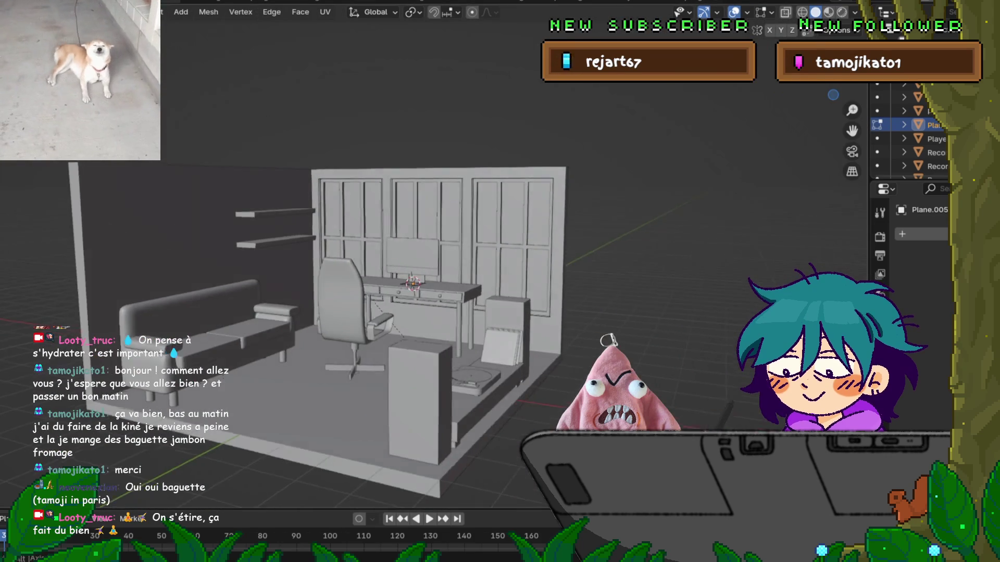
middle_click_drag(432, 260, 469, 255)
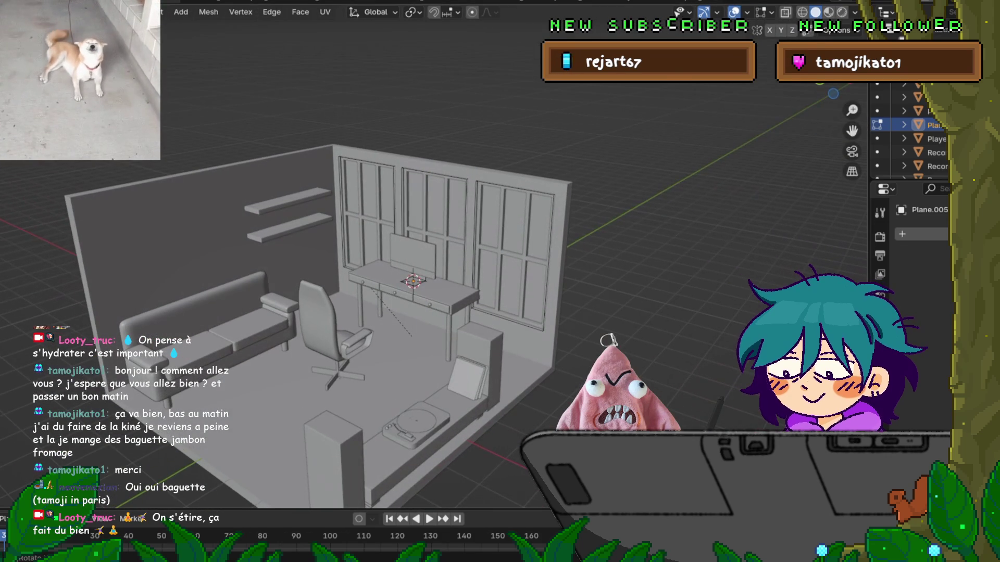
left_click(10, 11)
middle_click_drag(469, 255, 482, 253)
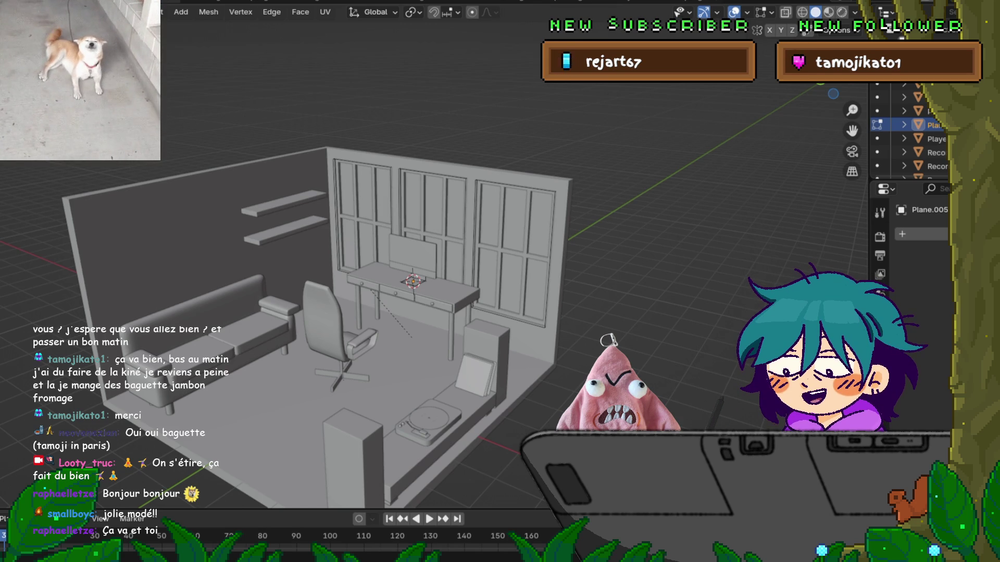
middle_click_drag(468, 261, 411, 254)
scroll(427, 265, "down", 4)
scroll(427, 266, "up", 3)
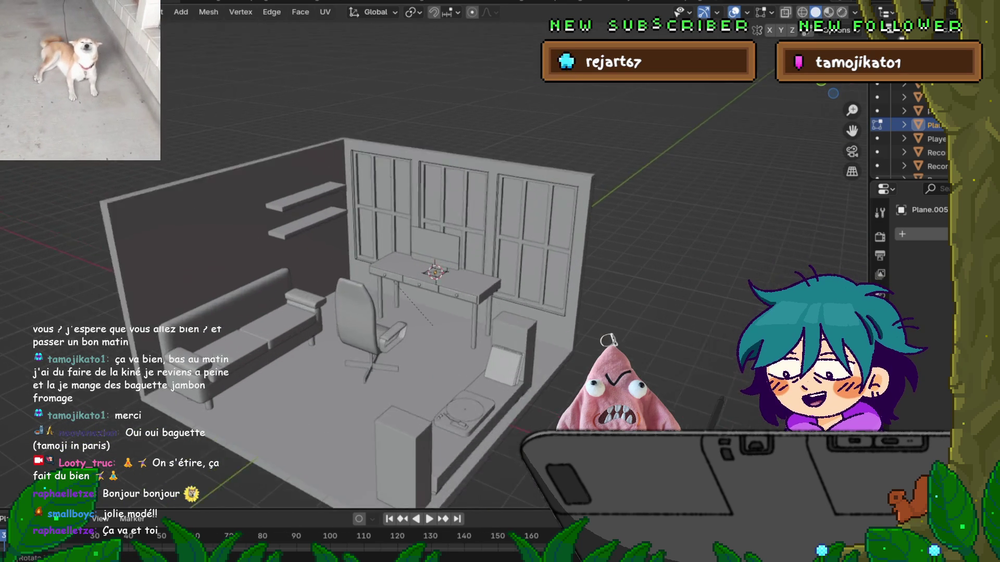
scroll(437, 270, "up", 2)
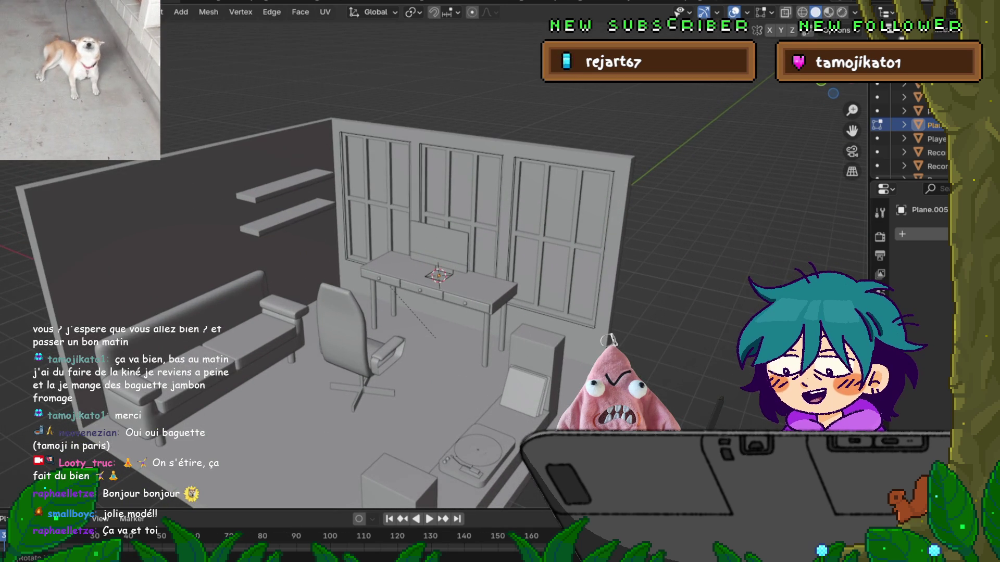